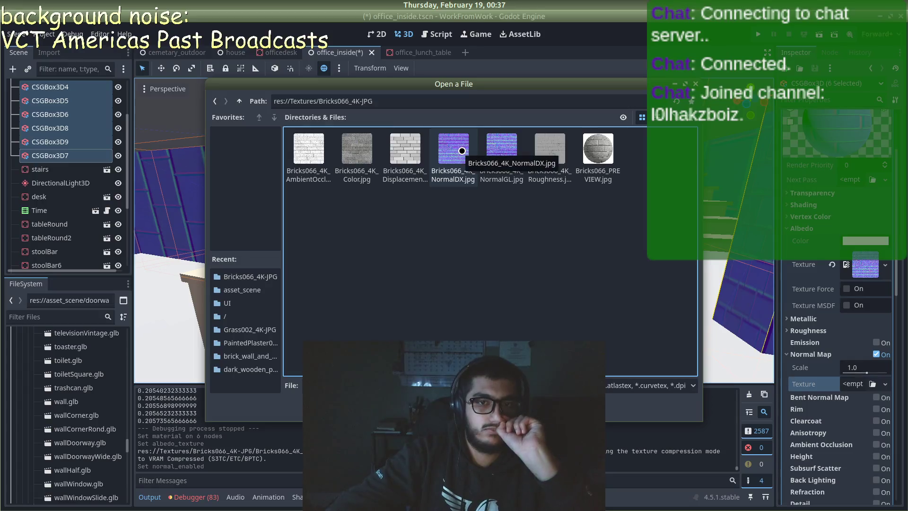
# - Apply the Bricks066 NormalDX image as the normal map and the Bricks066 Color image as albedo
pyautogui.doubleClick(462, 151)
pyautogui.click(886, 383)
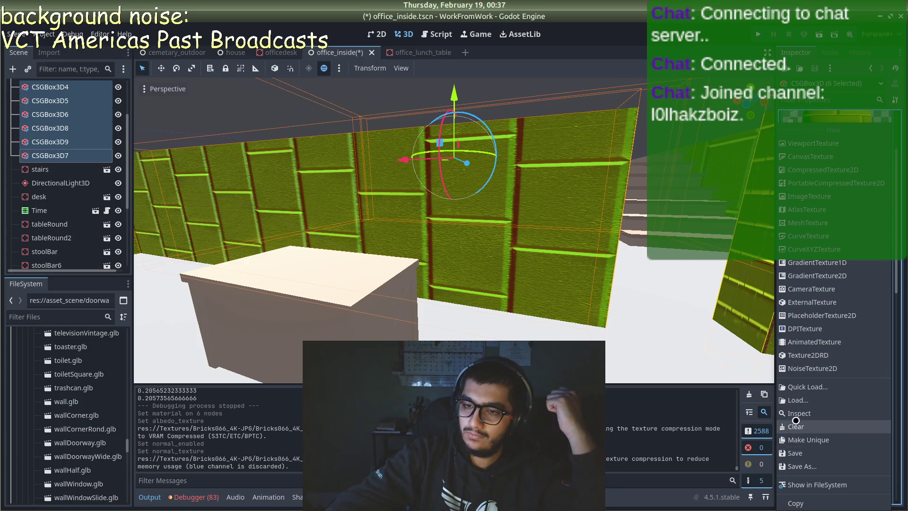
pyautogui.click(804, 401)
pyautogui.doubleClick(409, 147)
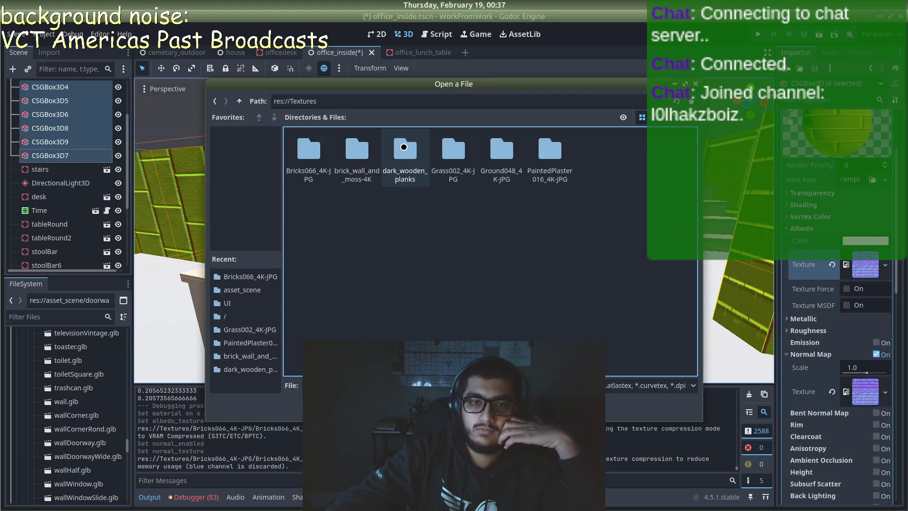
pyautogui.doubleClick(302, 149)
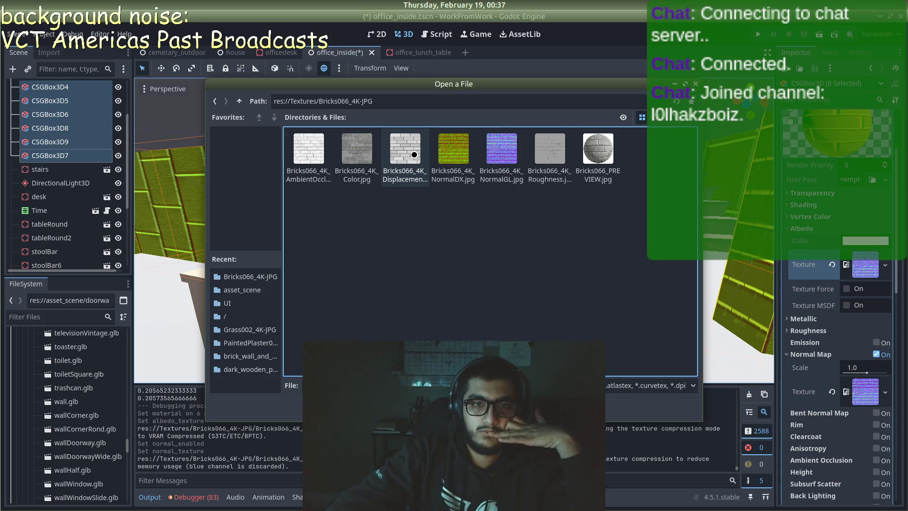
pyautogui.doubleClick(348, 155)
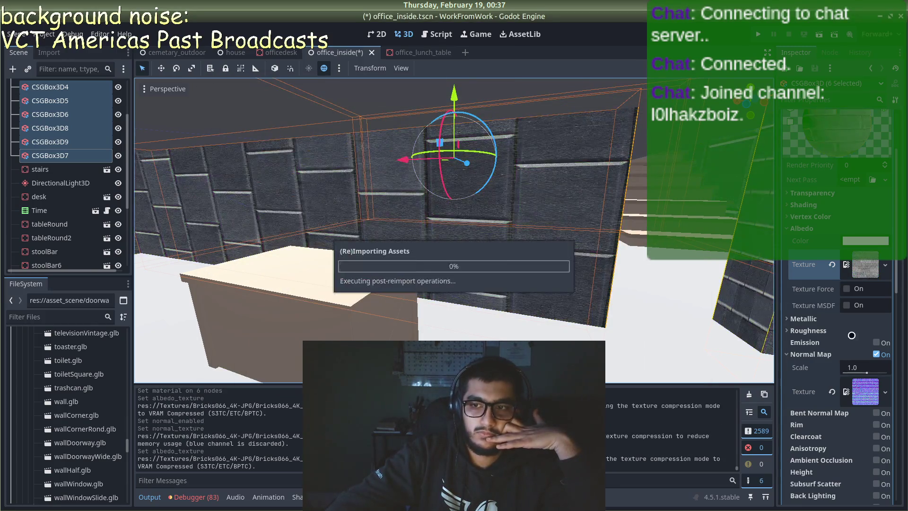
pyautogui.scroll(-2, 841, 385)
# - Enable ambient occlusion and load the Bricks066 ambient occlusion image as its texture
pyautogui.click(873, 412)
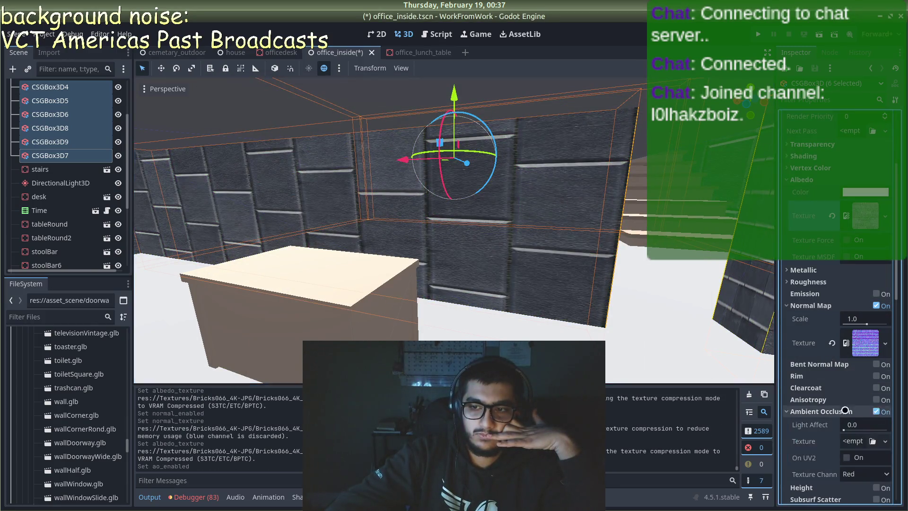
pyautogui.click(792, 412)
pyautogui.click(806, 415)
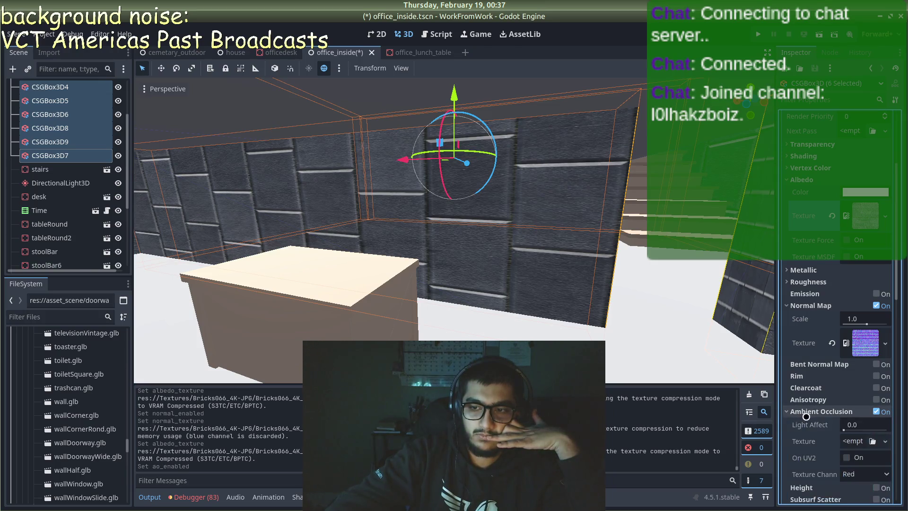
pyautogui.click(884, 444)
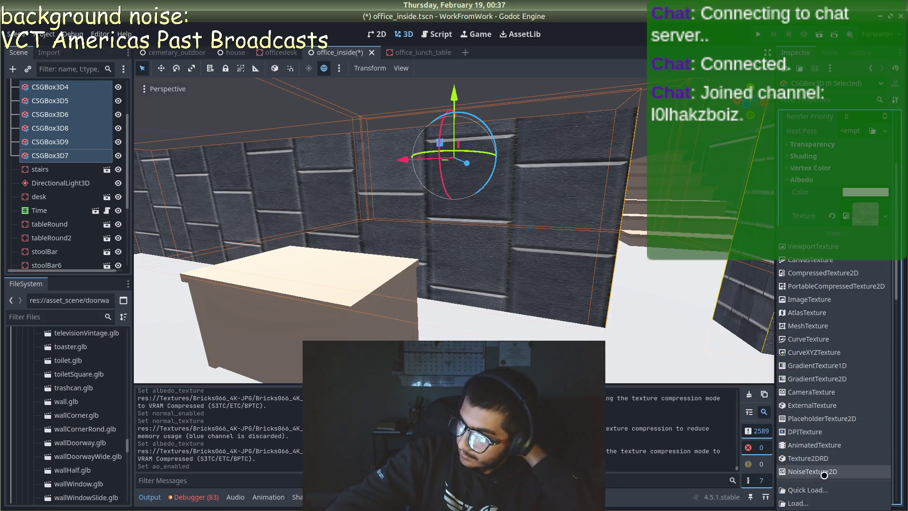
pyautogui.click(821, 501)
pyautogui.doubleClick(405, 151)
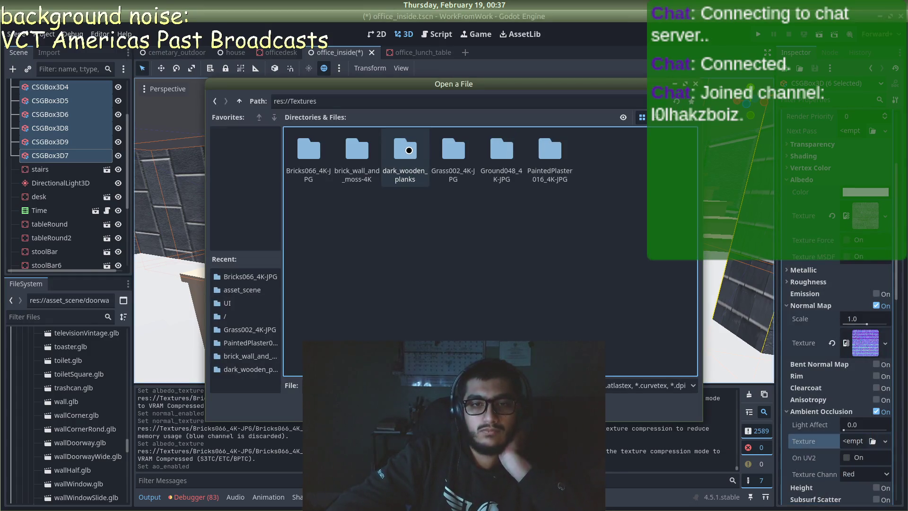
pyautogui.doubleClick(321, 151)
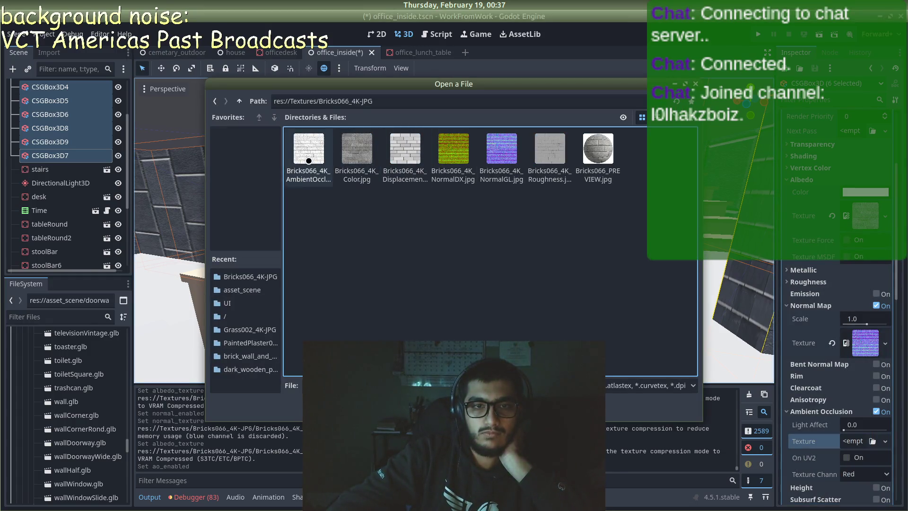
pyautogui.doubleClick(326, 165)
# - Turn on UV1 triplanar mapping for the brick walls
pyautogui.scroll(-5, 843, 414)
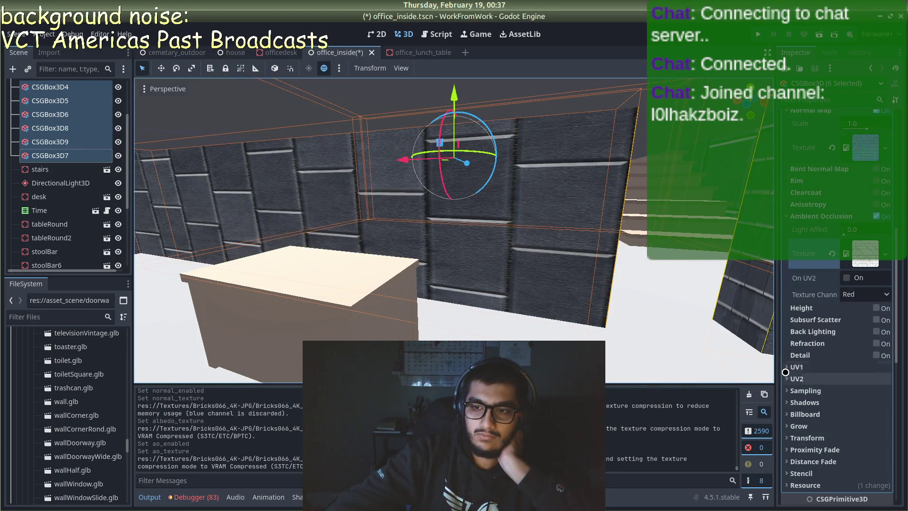
pyautogui.click(850, 440)
pyautogui.scroll(5, 585, 265)
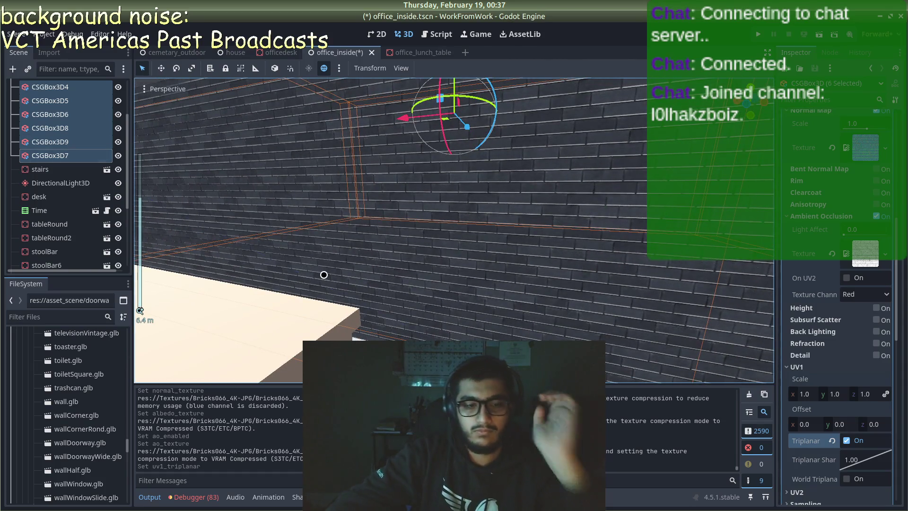
# - Check the texture files in the file manager, then return to the wall material's settings
pyautogui.hotkey('alt', 'Tab')
pyautogui.hotkey('alt', 'Tab')
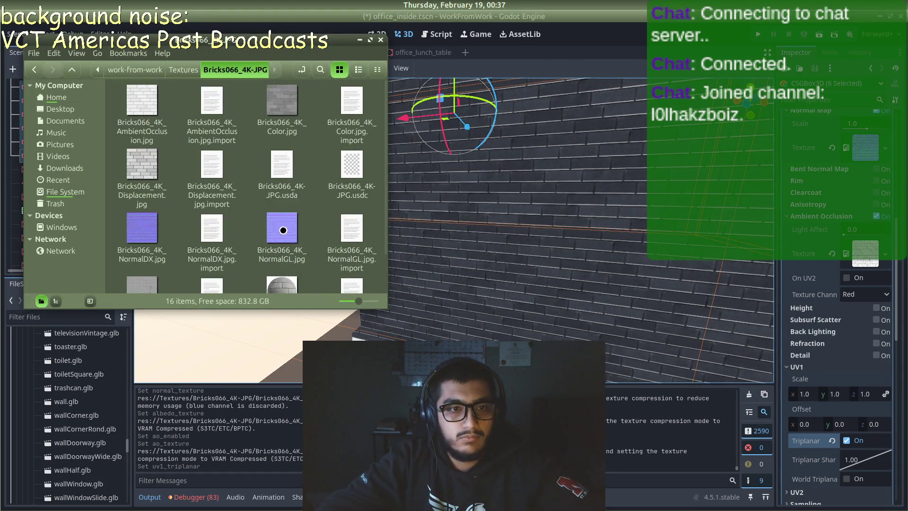
pyautogui.scroll(-2, 182, 177)
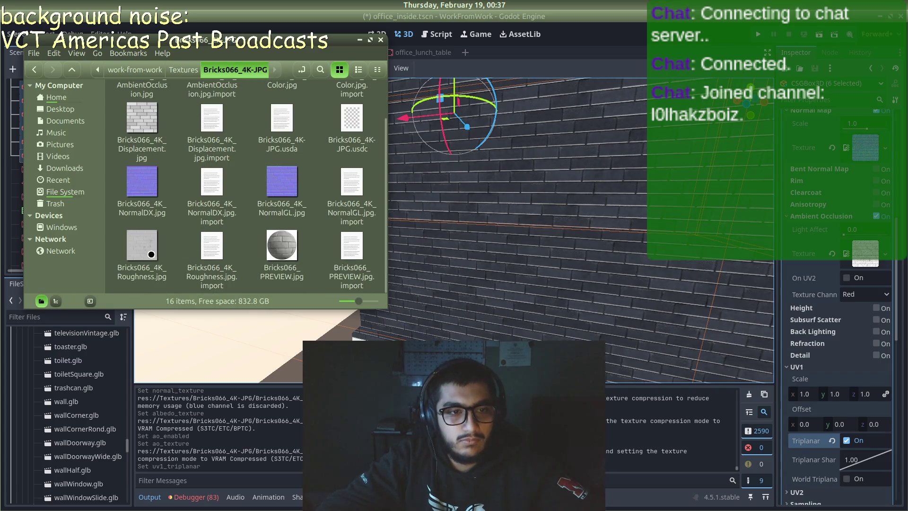
pyautogui.click(795, 366)
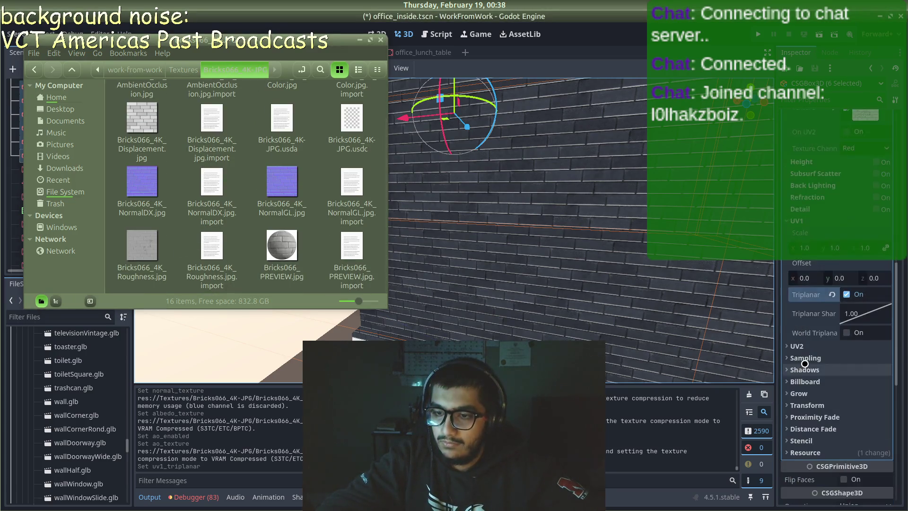
pyautogui.click(797, 367)
pyautogui.scroll(2, 806, 293)
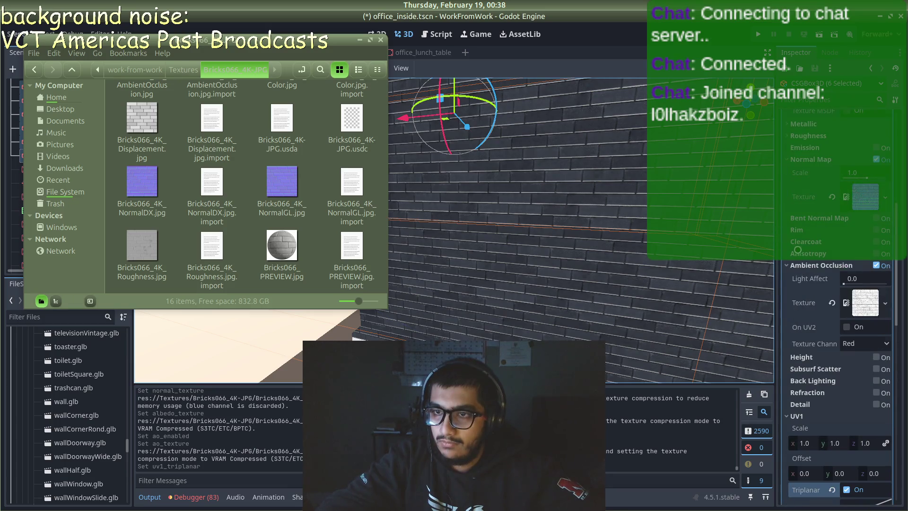
pyautogui.scroll(4, 789, 187)
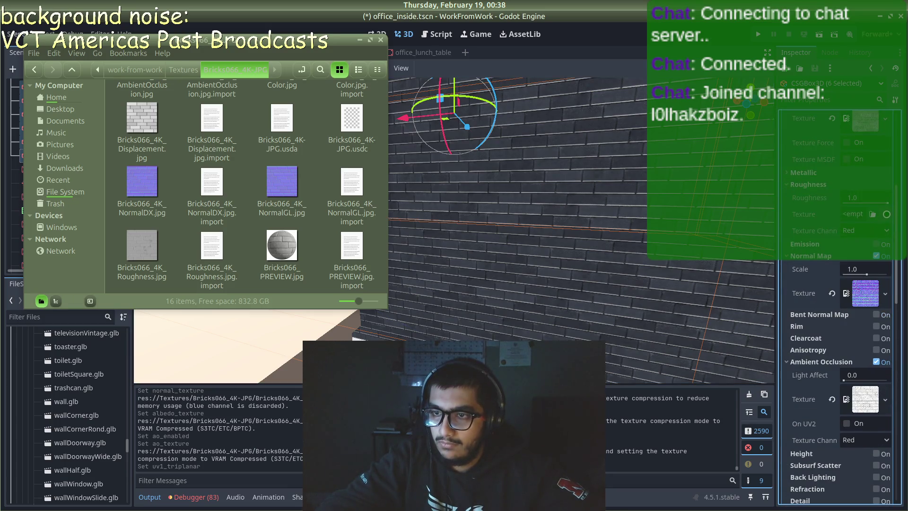
# - Load Bricks066_4K_Roughness.jpg as the walls' roughness texture and run the game
pyautogui.click(886, 214)
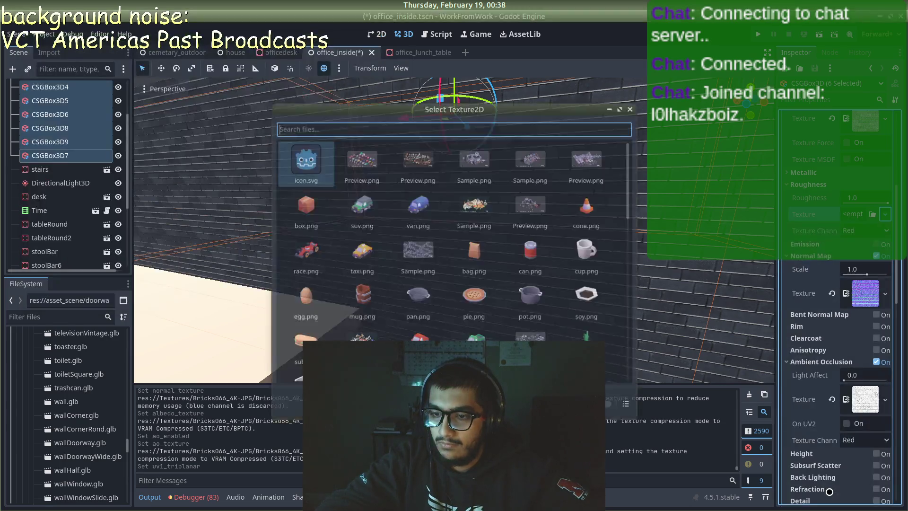
pyautogui.click(831, 487)
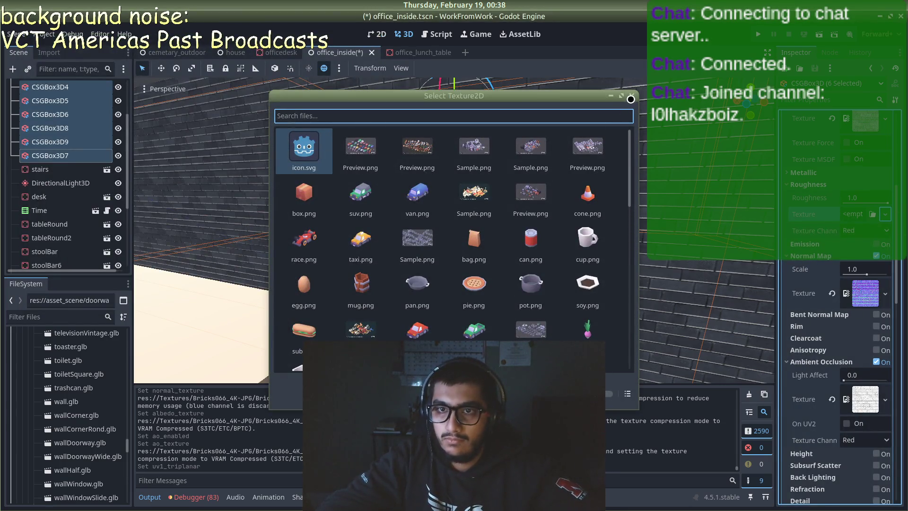
pyautogui.click(631, 99)
pyautogui.click(884, 214)
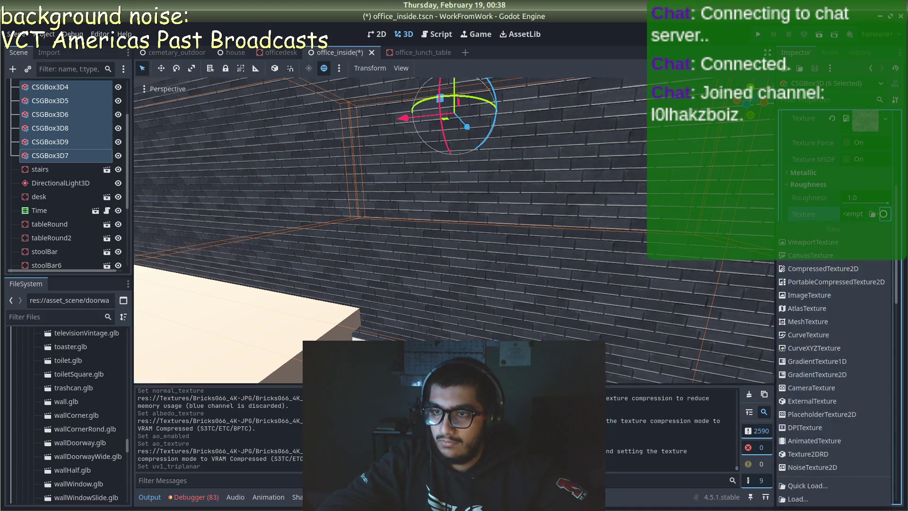
pyautogui.click(847, 497)
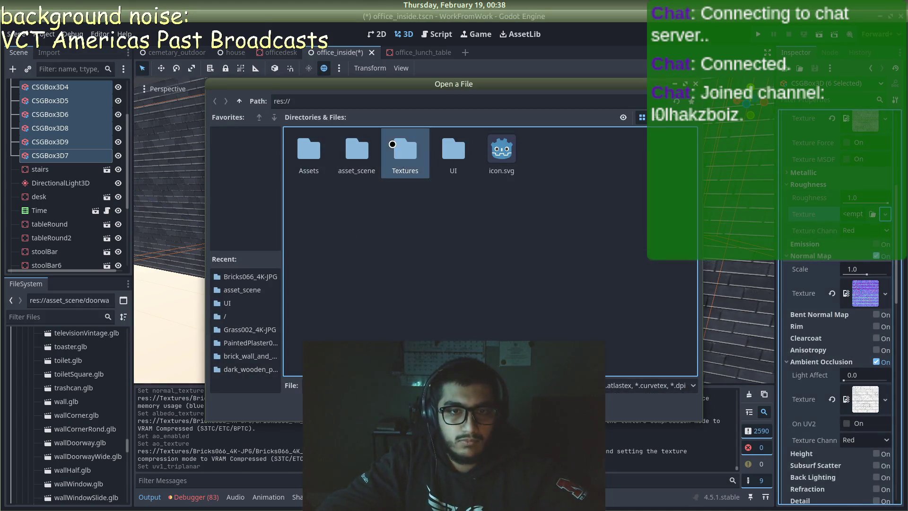
pyautogui.doubleClick(388, 150)
pyautogui.doubleClick(309, 149)
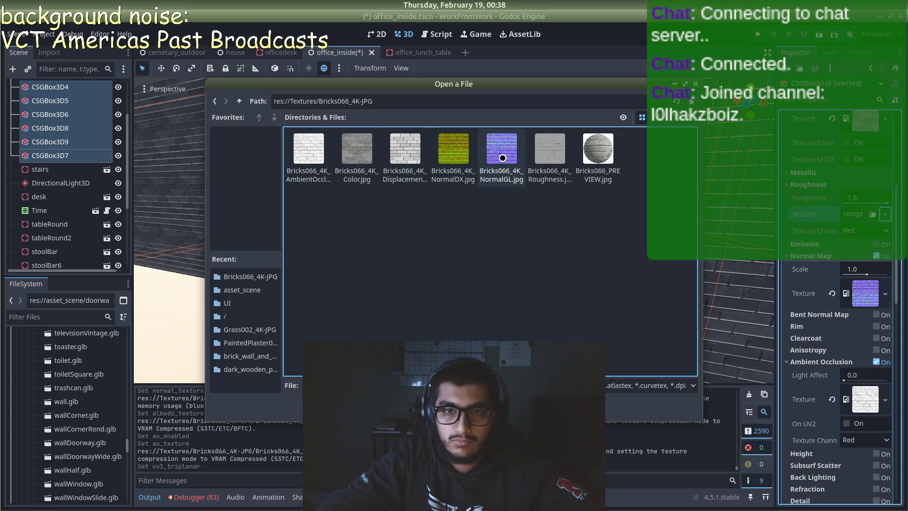
pyautogui.click(566, 156)
pyautogui.doubleClick(566, 156)
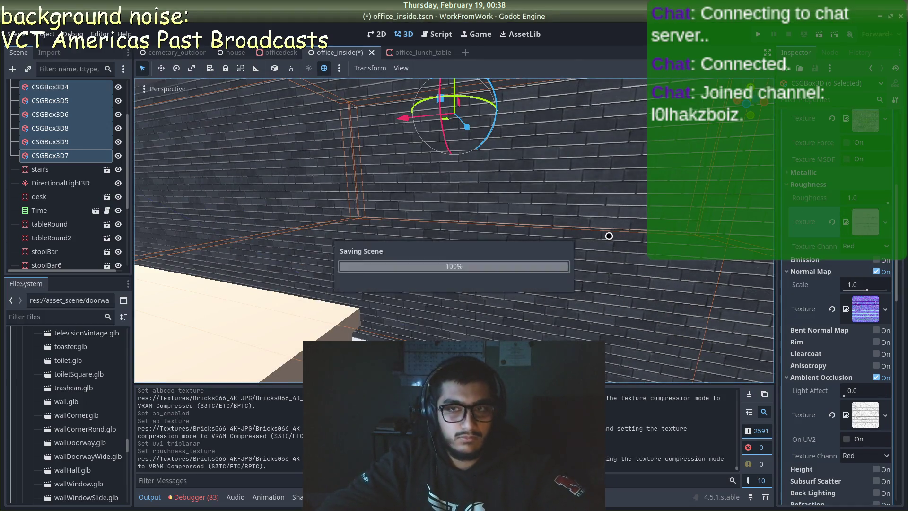
pyautogui.click(758, 34)
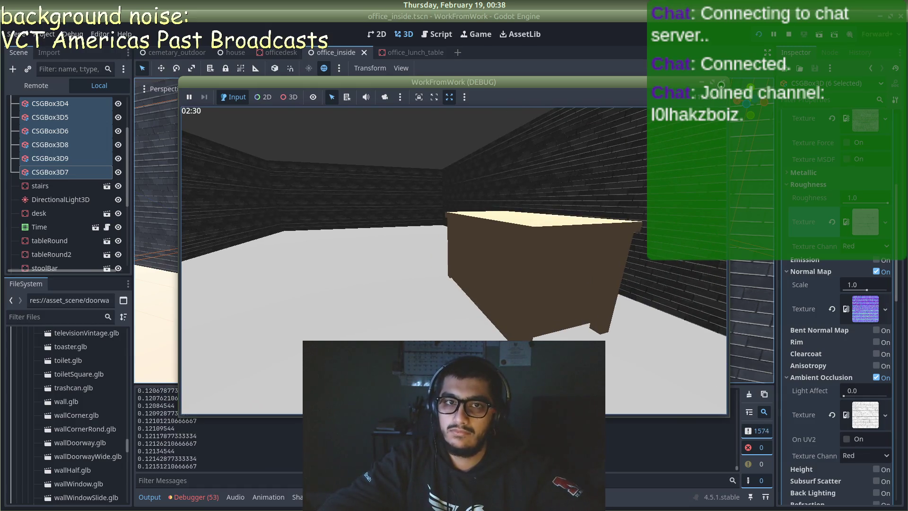
pyautogui.hotkey('alt', 'Tab')
pyautogui.hotkey('alt', 'Tab')
pyautogui.hotkey('alt', 'Tab')
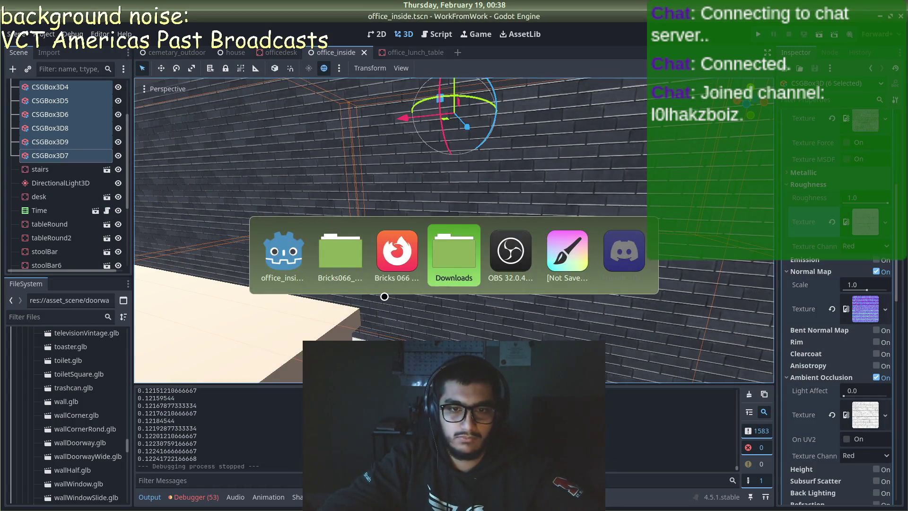
pyautogui.hotkey('alt', 'Tab')
pyautogui.hotkey('alt', 'Tab')
pyautogui.hotkey('alt', 'Tab')
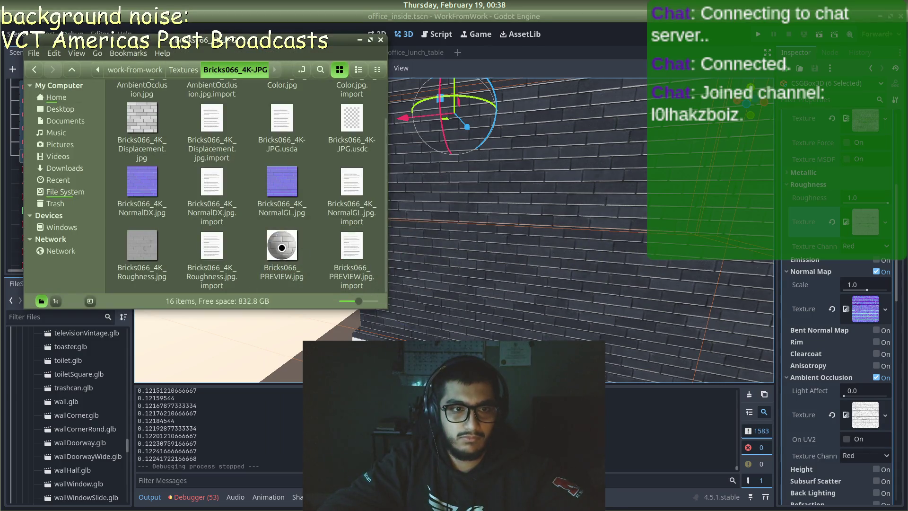
# - Browse the dark_wooden_planks textures, close Nemo, and bring up the Bricks 066 browser page
pyautogui.click(182, 72)
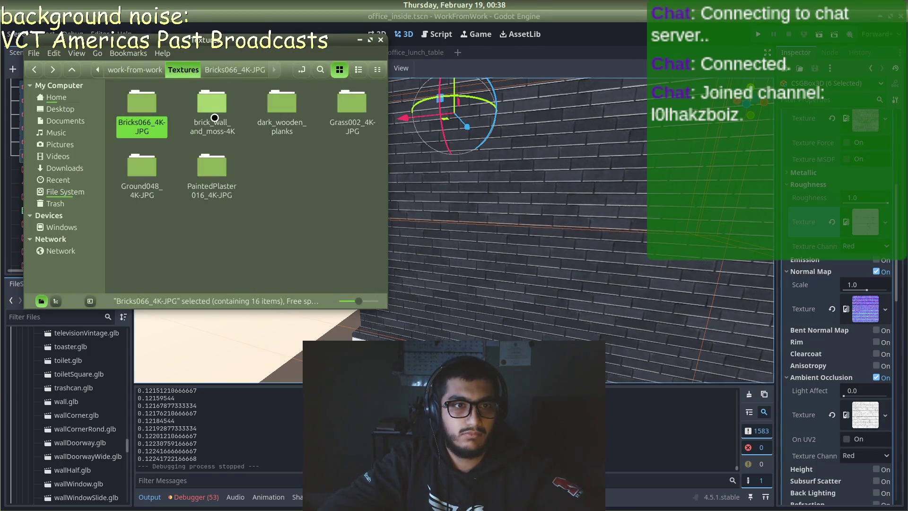
pyautogui.doubleClick(287, 110)
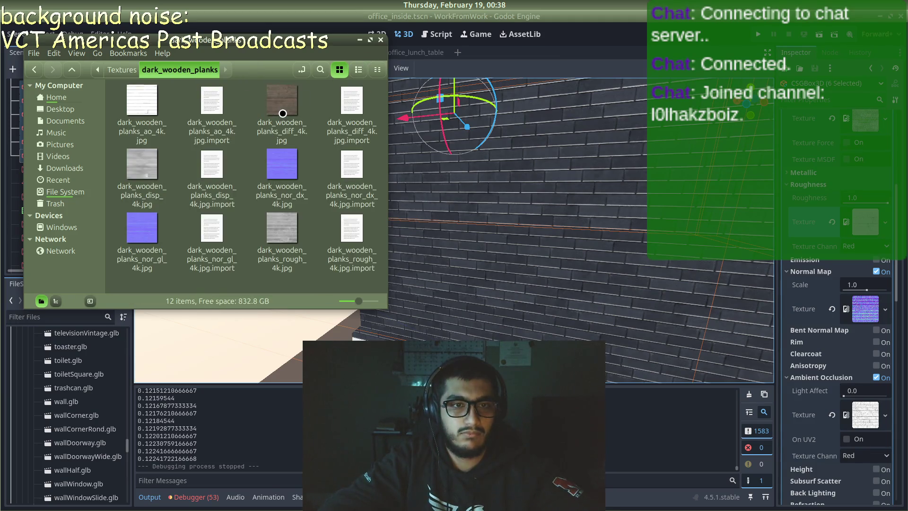
pyautogui.click(380, 40)
pyautogui.hotkey('alt', 'Tab')
pyautogui.hotkey('alt', 'Tab')
pyautogui.hotkey('alt', 'Tab')
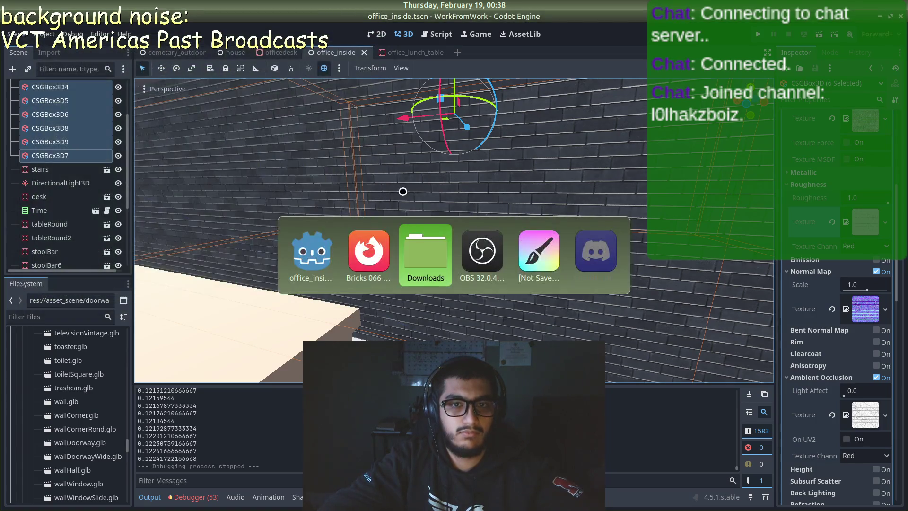
pyautogui.hotkey('alt', 'Tab')
pyautogui.hotkey('alt', 'Tab')
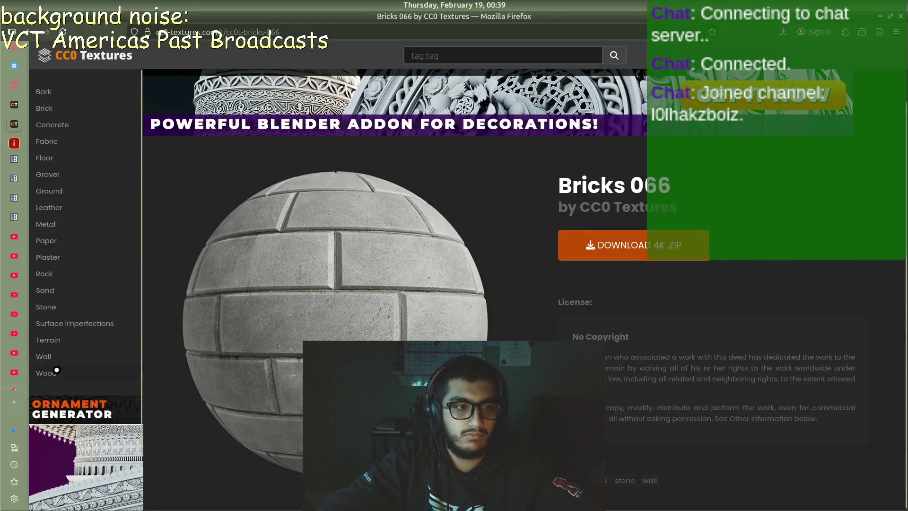
# - Find American Oak 2 in the Wood category and download its 4K zip
pyautogui.scroll(-2, 55, 363)
pyautogui.click(61, 321)
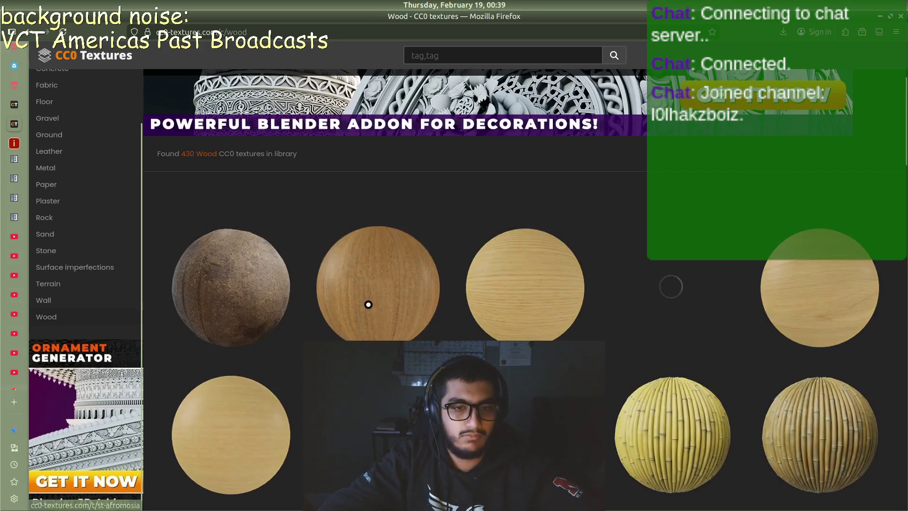
pyautogui.click(552, 292)
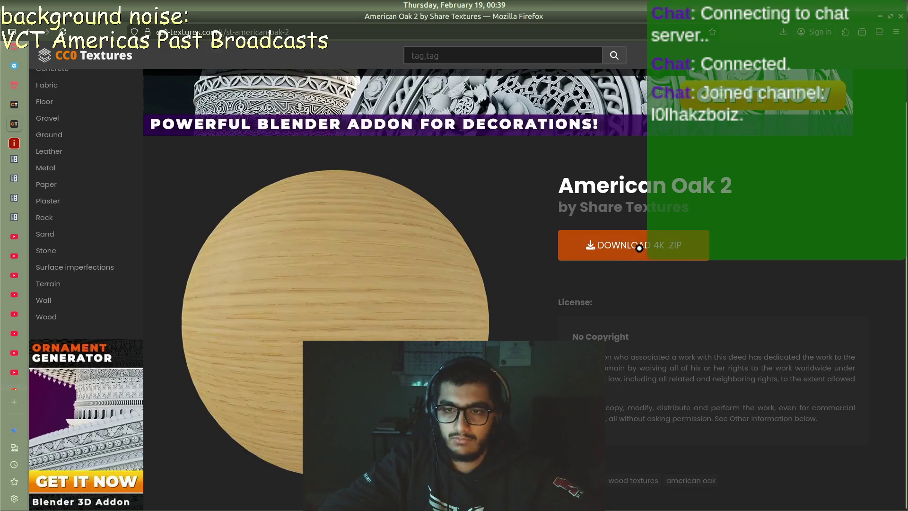
pyautogui.click(643, 244)
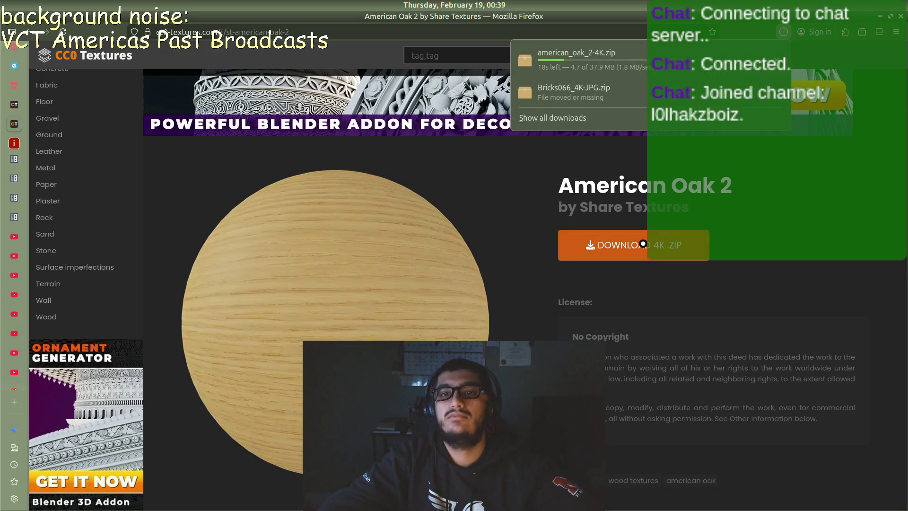
# - Open a file window at Home > Games > work-from-work > Textures
pyautogui.moveTo(1, 163)
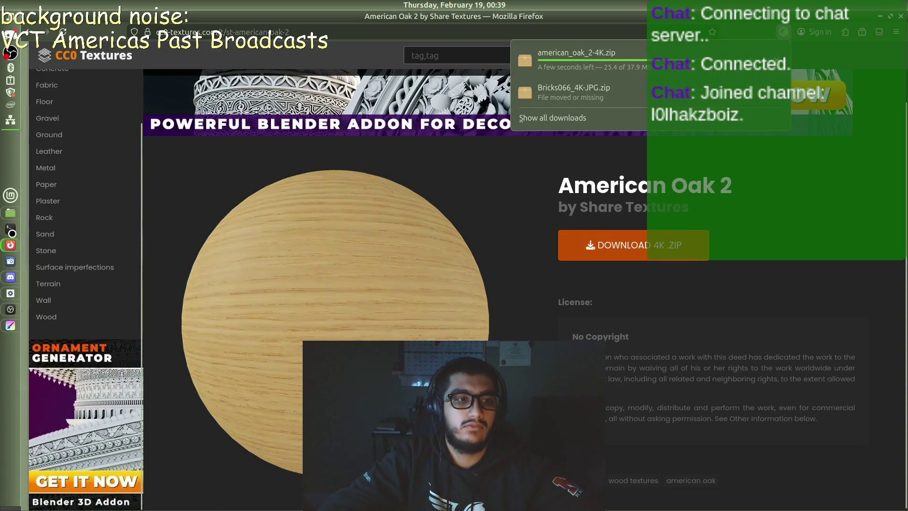
pyautogui.click(10, 212)
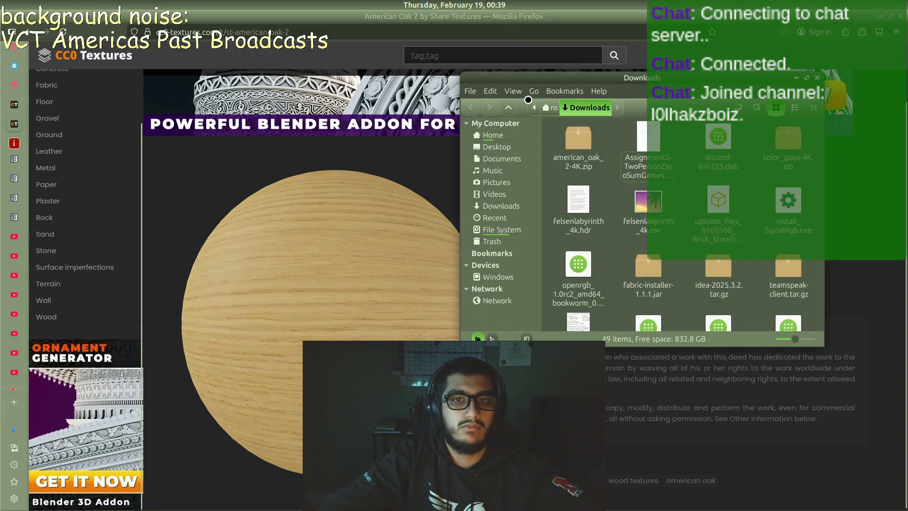
pyautogui.click(499, 147)
pyautogui.click(494, 135)
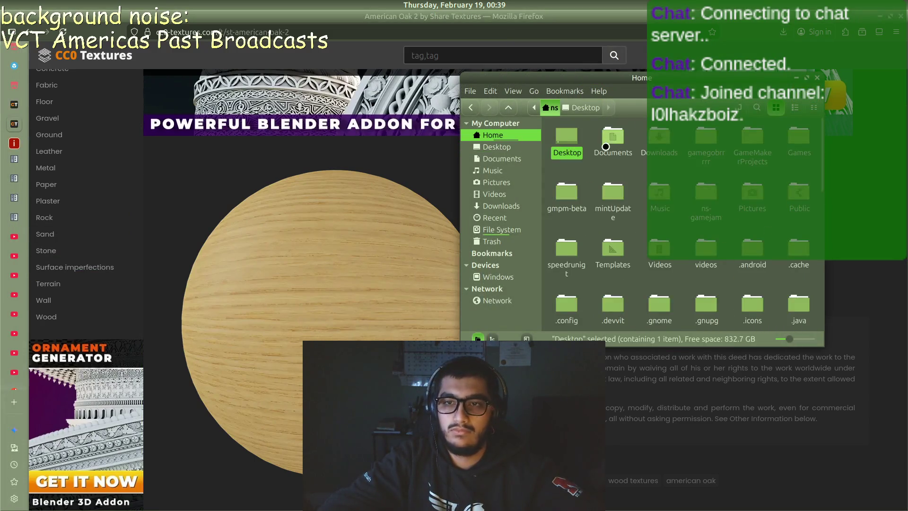
pyautogui.doubleClick(785, 144)
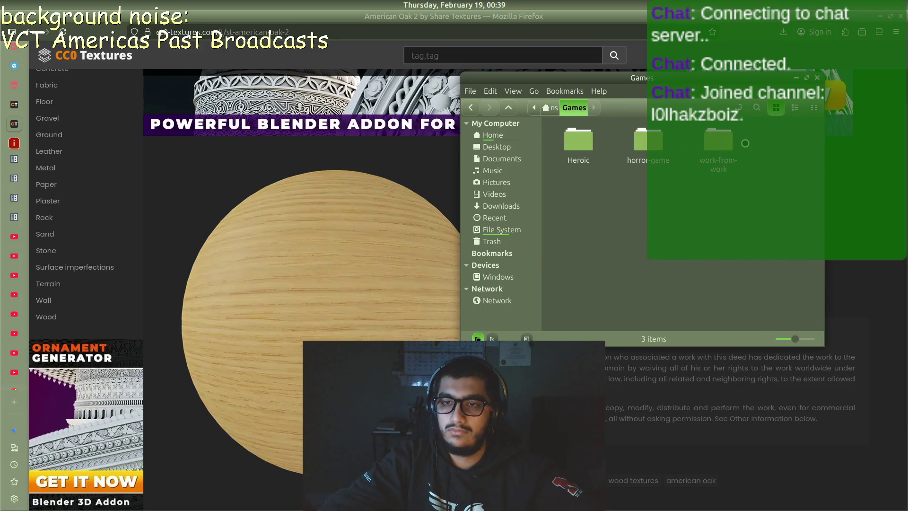
pyautogui.doubleClick(717, 149)
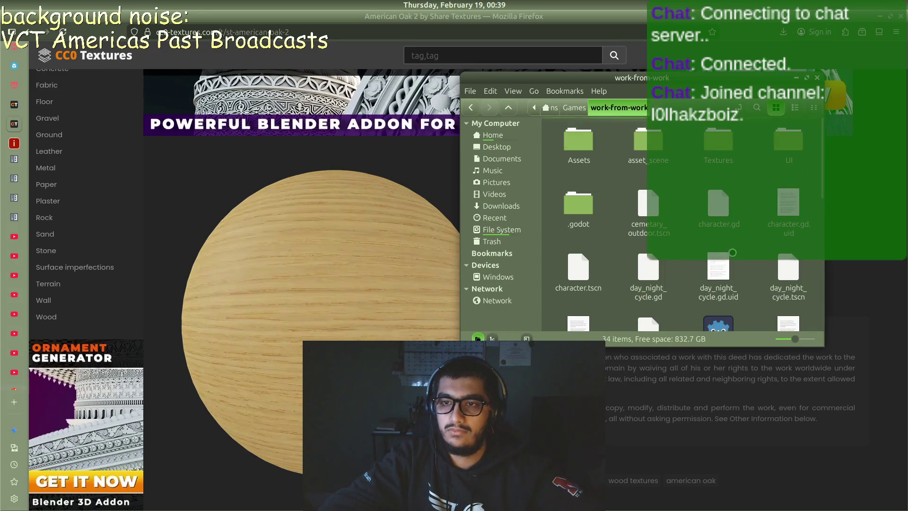
pyautogui.doubleClick(719, 145)
# - Move american_oak_2-4K.zip from Downloads into the Textures folder
pyautogui.hotkey('alt', 'Tab')
pyautogui.hotkey('alt', 'Tab')
pyautogui.hotkey('alt', 'Tab')
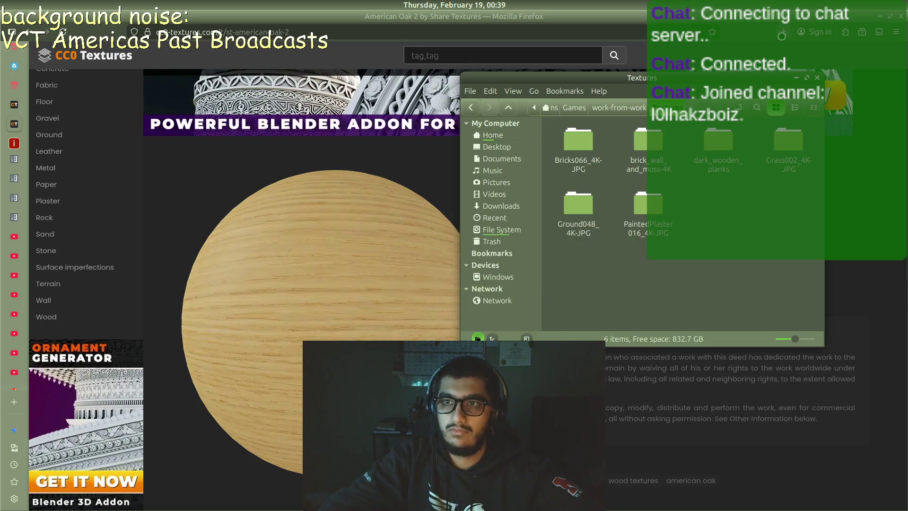
pyautogui.hotkey('alt', 'Tab')
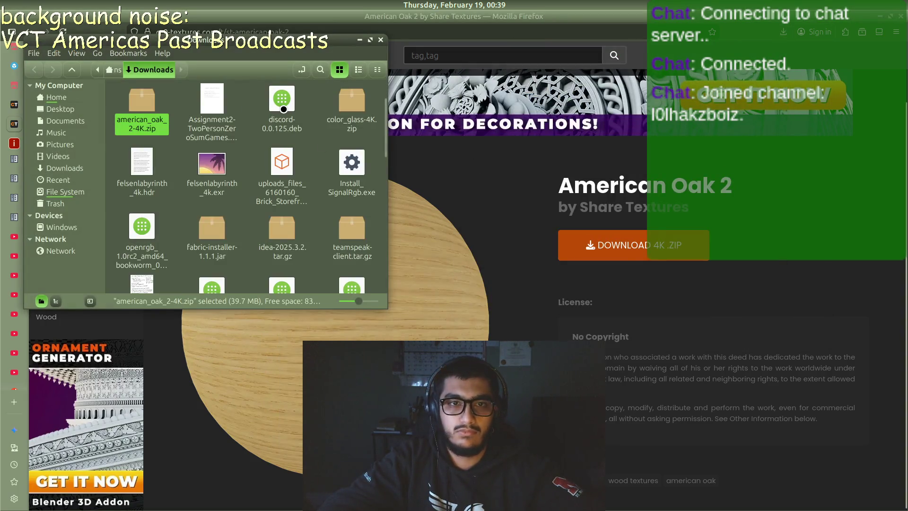
pyautogui.hotkey('alt', 'Tab')
pyautogui.hotkey('alt', 'Tab')
pyautogui.hotkey('alt', 'Tab')
pyautogui.hotkey('alt', 'Tab')
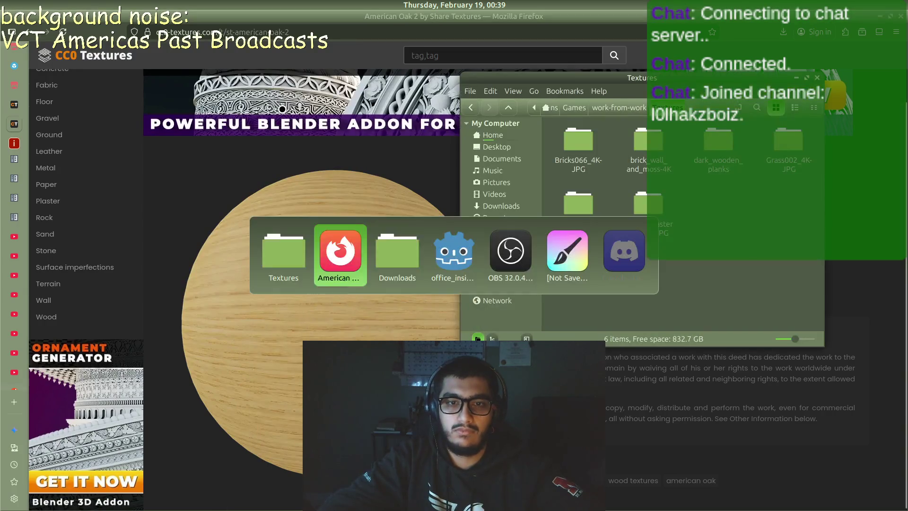
pyautogui.hotkey('alt', 'Tab')
pyautogui.moveTo(142, 102)
pyautogui.mouseDown()
pyautogui.moveTo(246, 150)
pyautogui.moveTo(724, 220)
pyautogui.mouseUp()
# - Extract the zip here and open the american_oak_2-4K folder to check its PNGs
pyautogui.rightClick(717, 236)
pyautogui.click(740, 350)
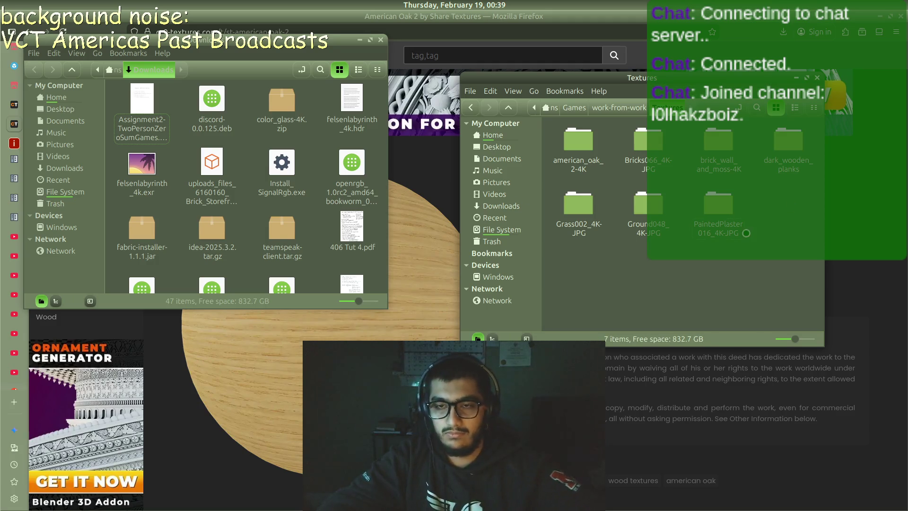
pyautogui.hotkey('alt', 'Tab')
pyautogui.hotkey('alt', 'Tab')
pyautogui.hotkey('alt', 'Tab')
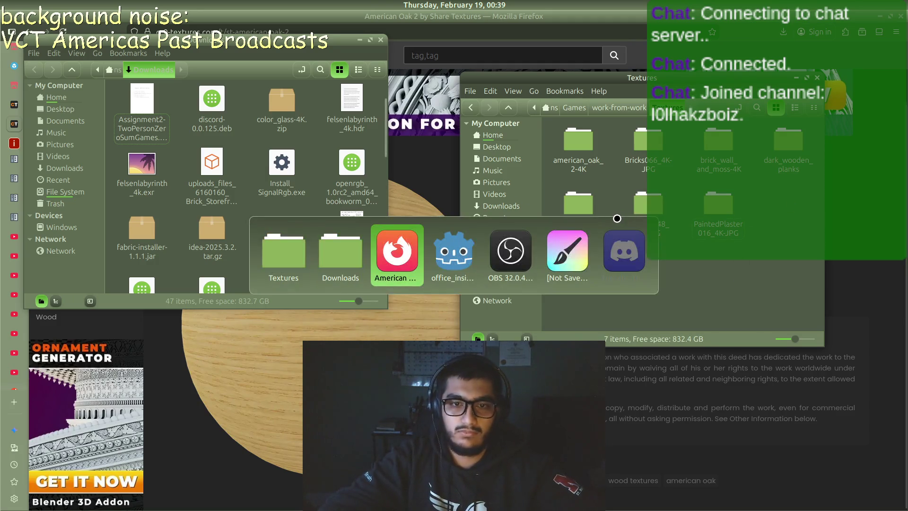
pyautogui.hotkey('alt', 'Tab')
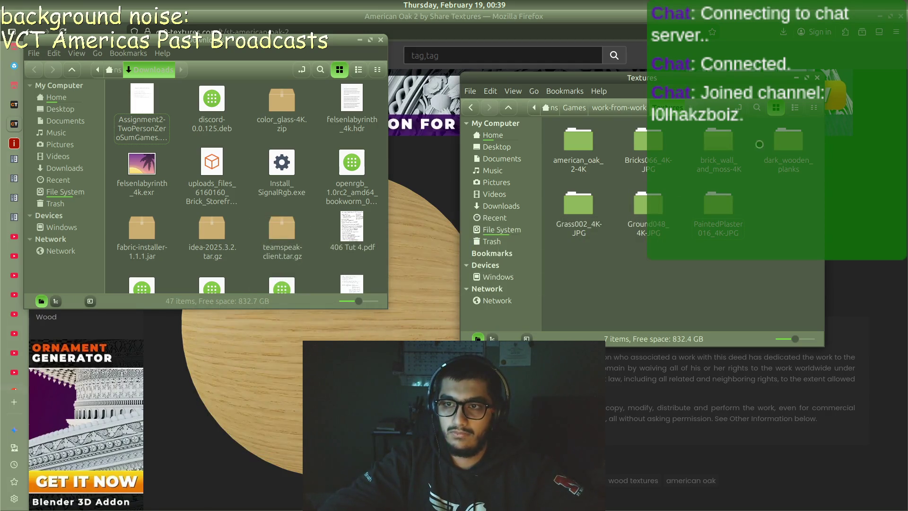
pyautogui.doubleClick(593, 144)
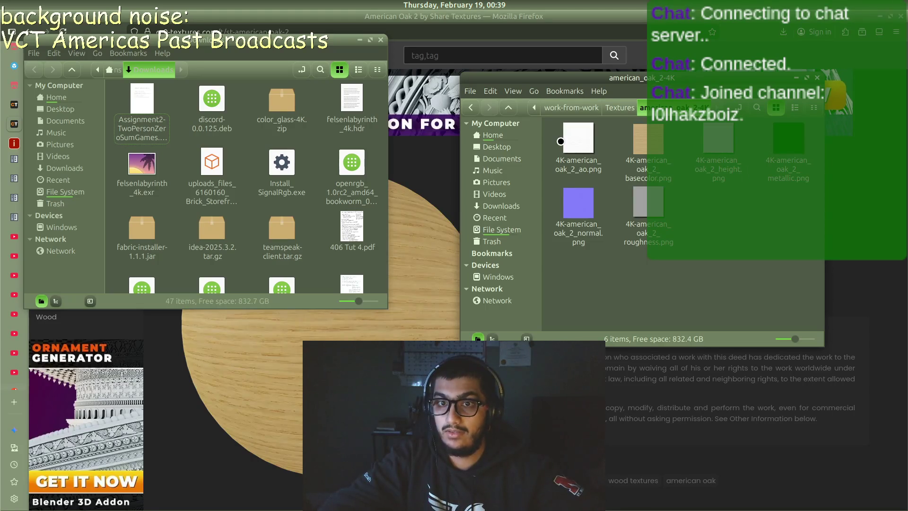
pyautogui.hotkey('alt', 'Tab')
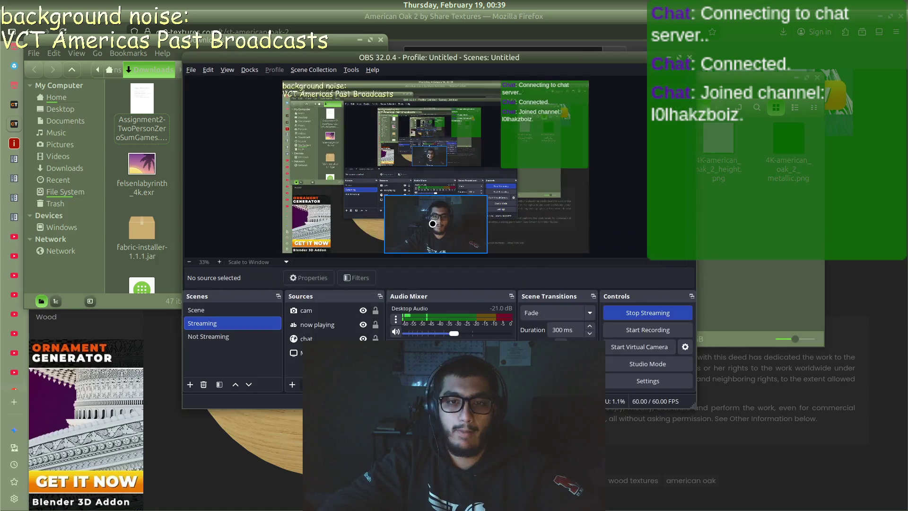
pyautogui.hotkey('alt', 'Tab')
pyautogui.hotkey('alt', 'Tab')
pyautogui.hotkey('alt', 'Tab')
pyautogui.hotkey('alt', 'Tab')
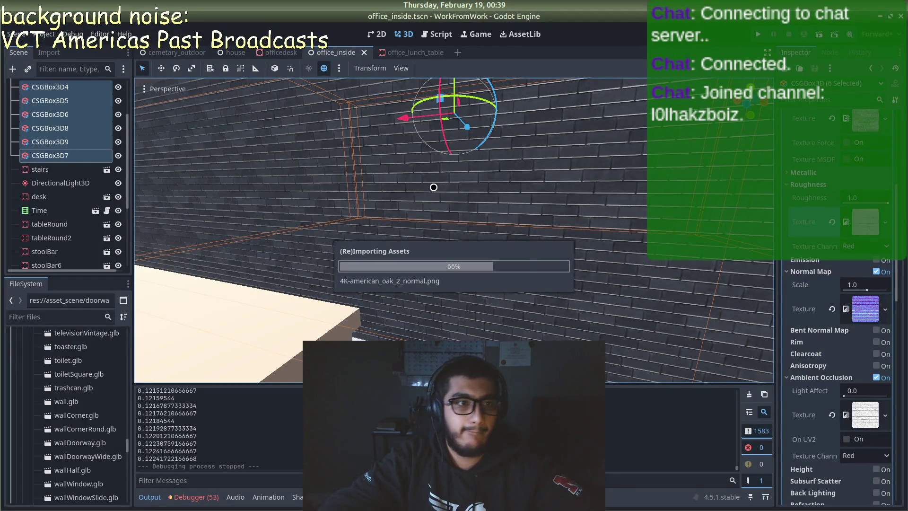
# - Select and frame CSGBox3D, add CSGBox3D2, and give both a new material
pyautogui.scroll(-5, 298, 284)
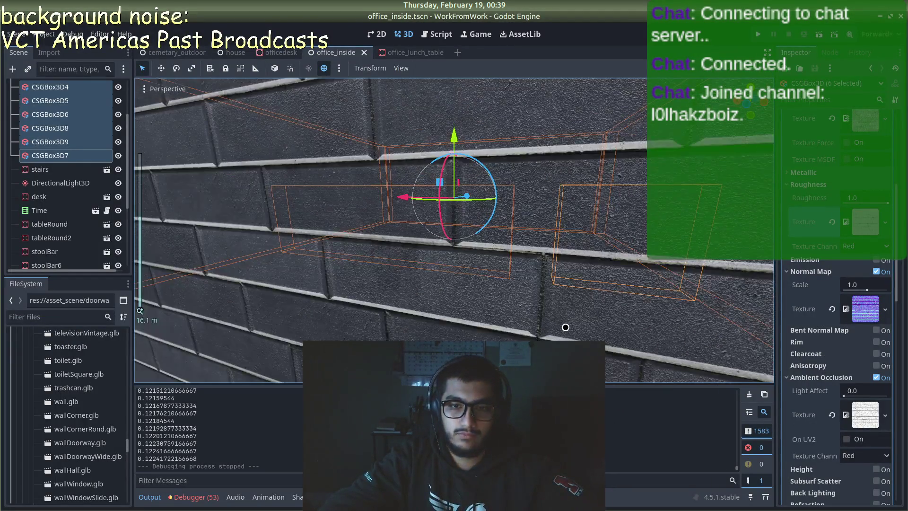
pyautogui.click(571, 337)
pyautogui.press('f')
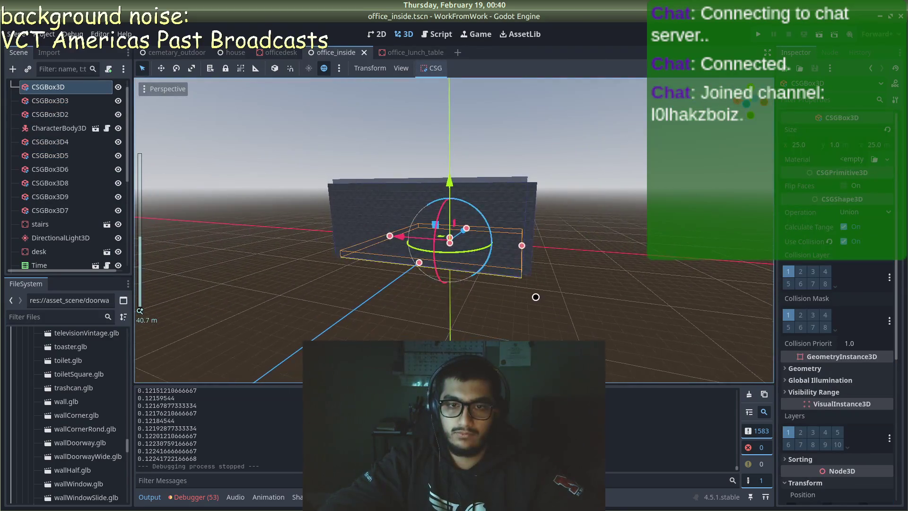
pyautogui.scroll(5, 546, 189)
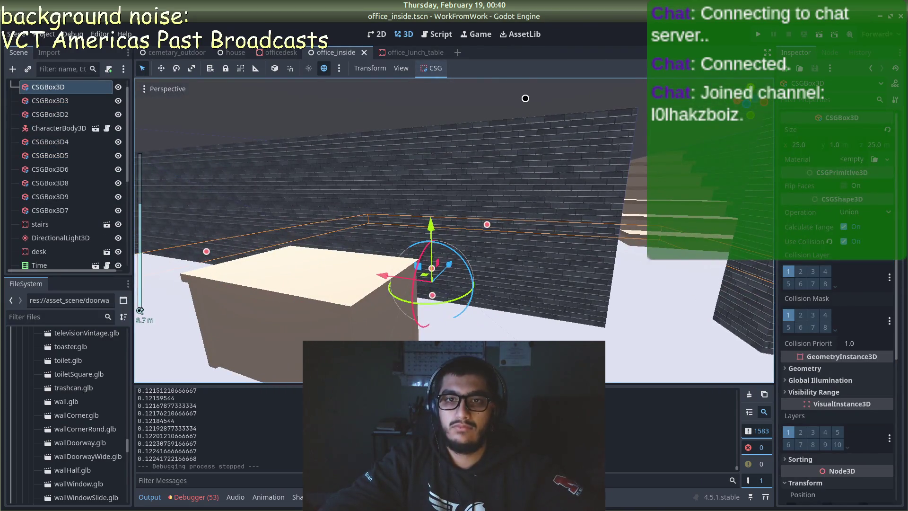
pyautogui.keyDown('shift'); pyautogui.click(525, 98); pyautogui.keyUp('shift')
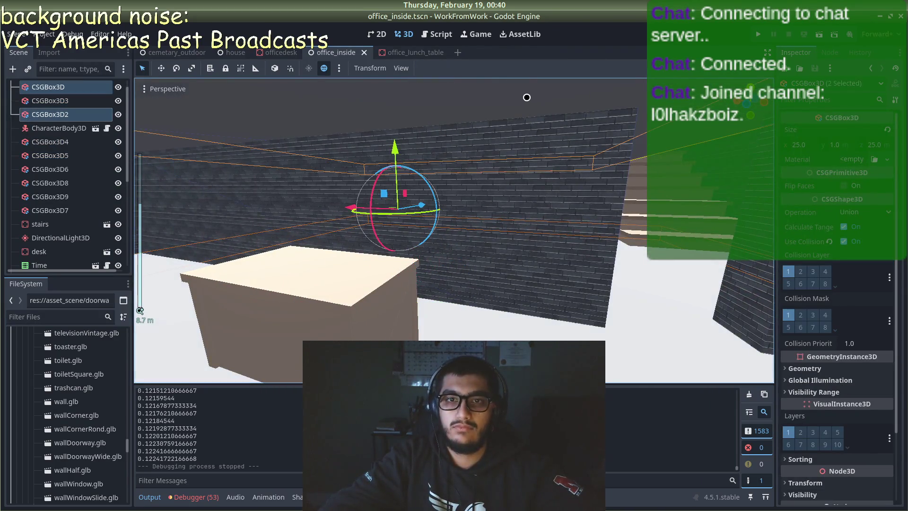
pyautogui.scroll(-3, 533, 222)
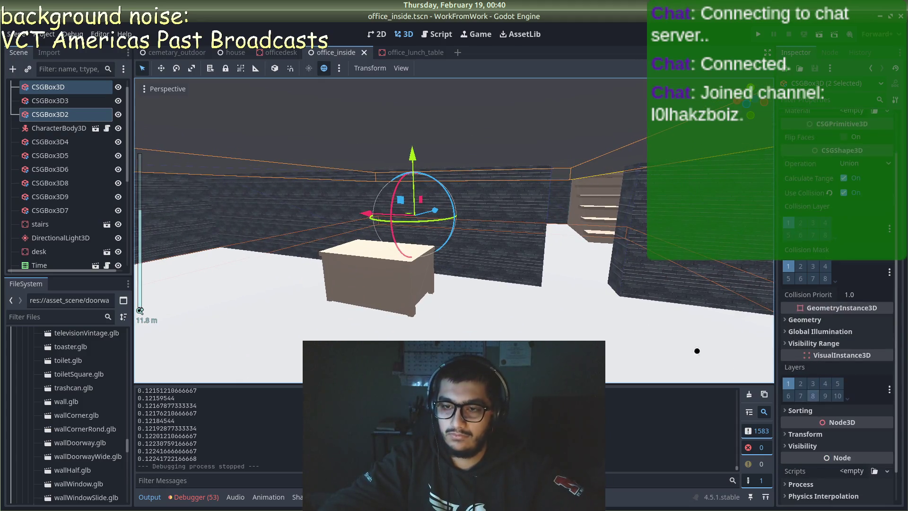
pyautogui.scroll(2, 853, 142)
pyautogui.moveTo(876, 162); pyautogui.dragTo(874, 163)
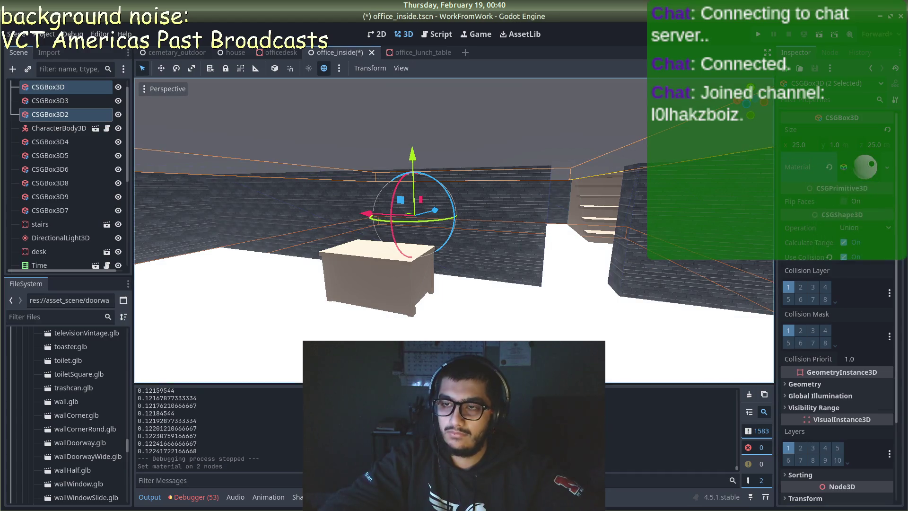
# - Load the American Oak 2 basecolor image as the floor material's albedo texture
pyautogui.click(865, 166)
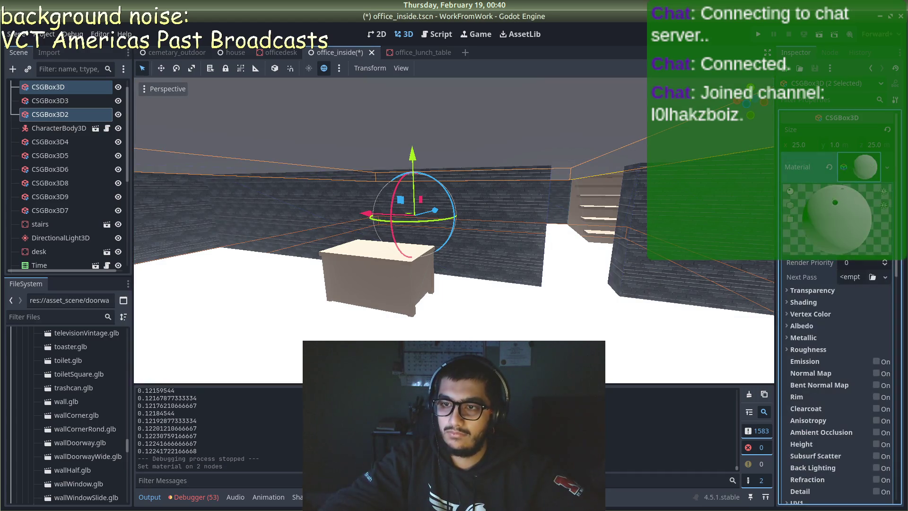
pyautogui.click(789, 324)
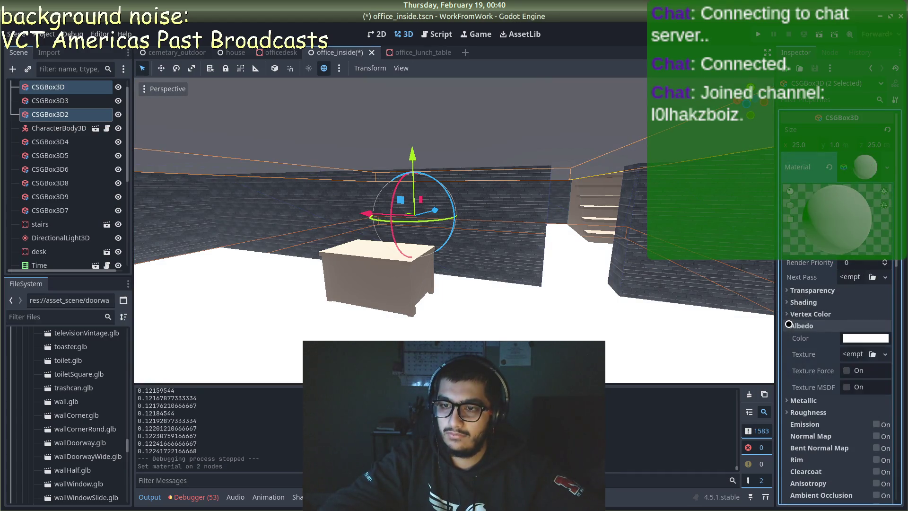
pyautogui.click(872, 354)
pyautogui.press('Escape')
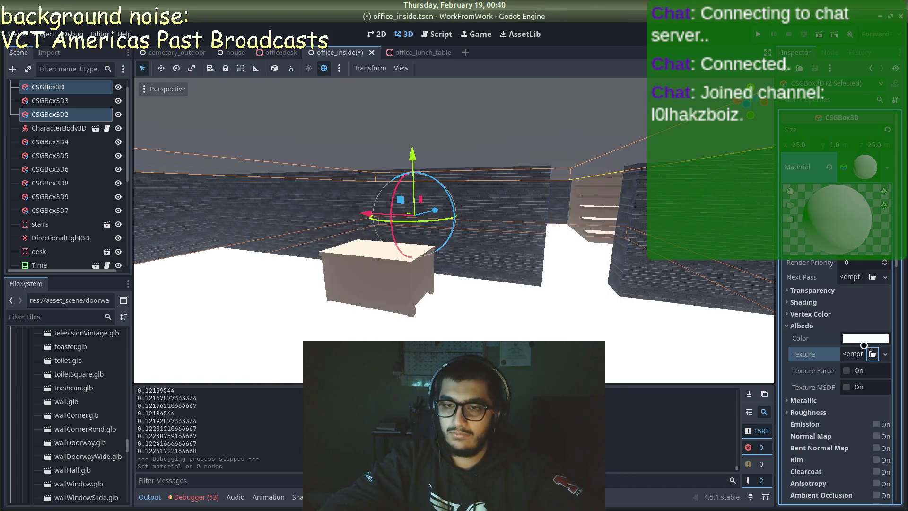
pyautogui.click(885, 354)
pyautogui.click(814, 503)
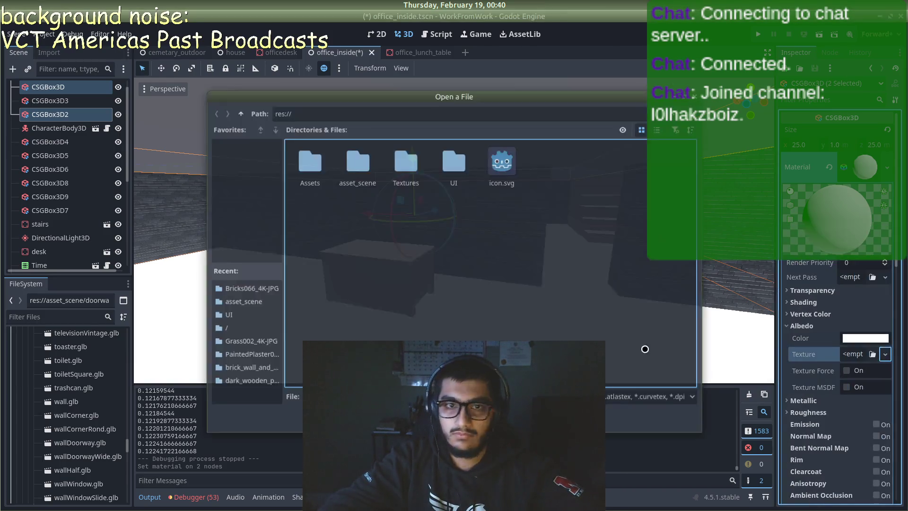
pyautogui.doubleClick(405, 150)
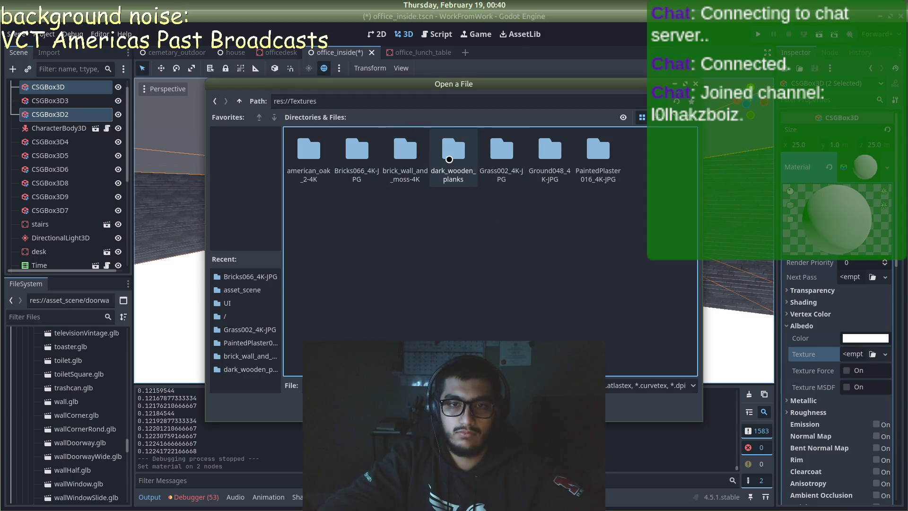
pyautogui.doubleClick(305, 151)
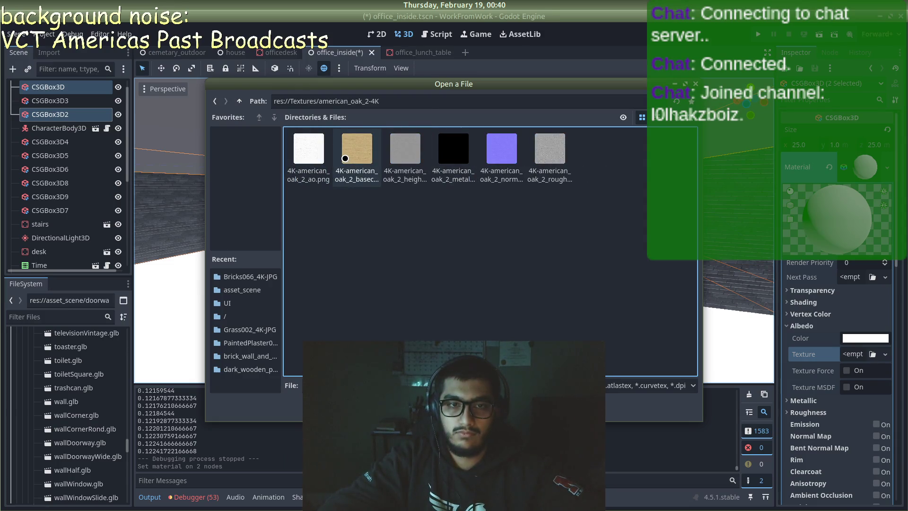
pyautogui.doubleClick(345, 158)
pyautogui.scroll(-3, 811, 321)
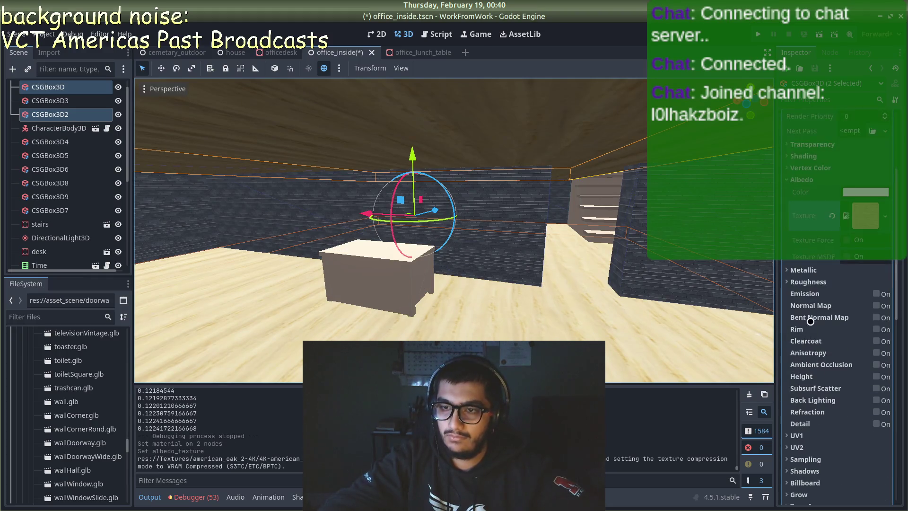
# - Load 4K-american_oak_2_metallic as the metallic texture and turn on ambient occlusion
pyautogui.click(786, 282)
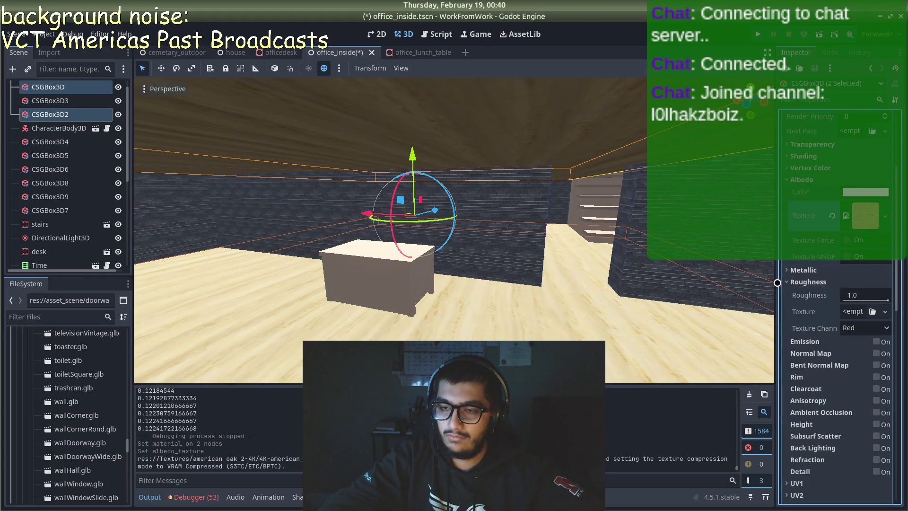
pyautogui.click(783, 282)
pyautogui.click(787, 270)
pyautogui.click(884, 317)
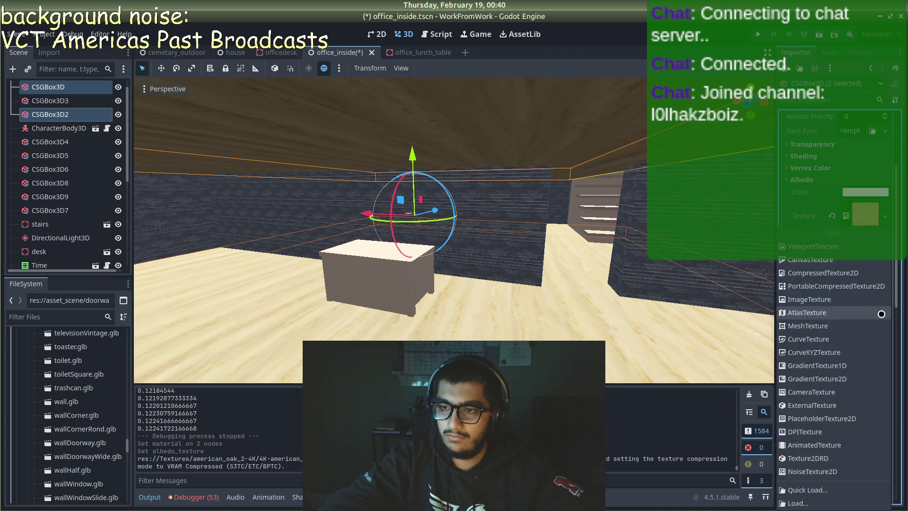
pyautogui.click(820, 498)
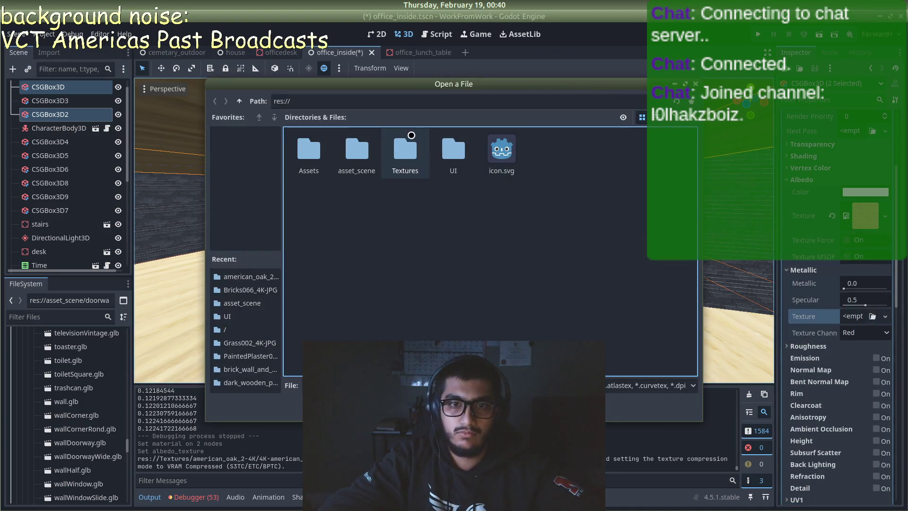
pyautogui.doubleClick(406, 150)
pyautogui.doubleClick(309, 150)
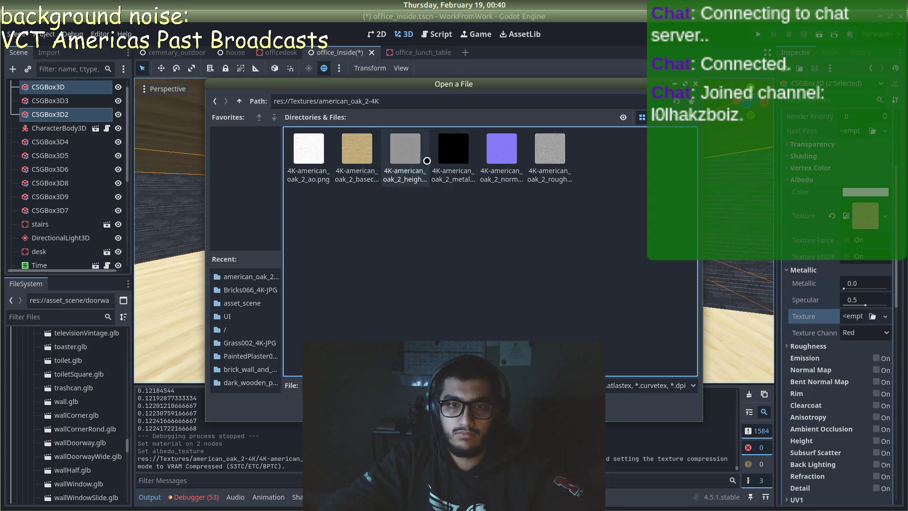
pyautogui.doubleClick(447, 149)
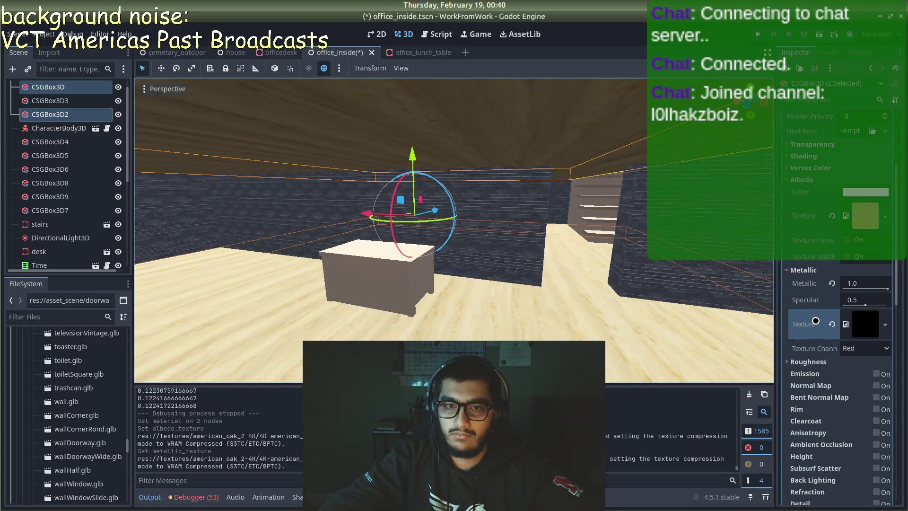
pyautogui.scroll(-2, 821, 332)
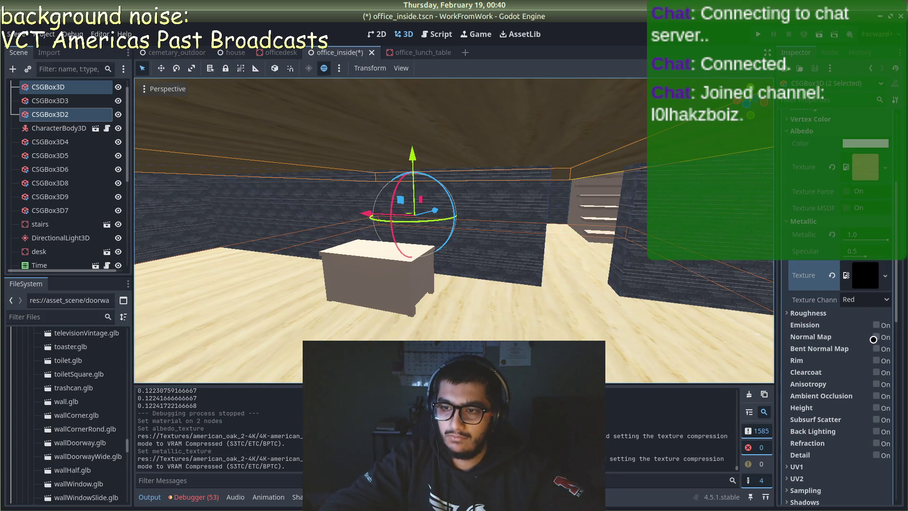
pyautogui.click(875, 396)
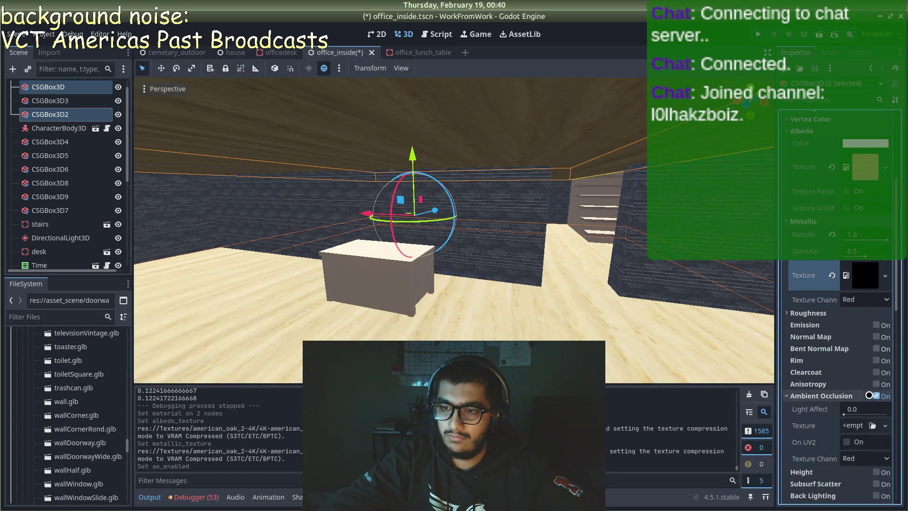
# - Load 4K-american_oak_2_ao.png as the floor material's ambient occlusion texture
pyautogui.click(886, 423)
pyautogui.click(810, 504)
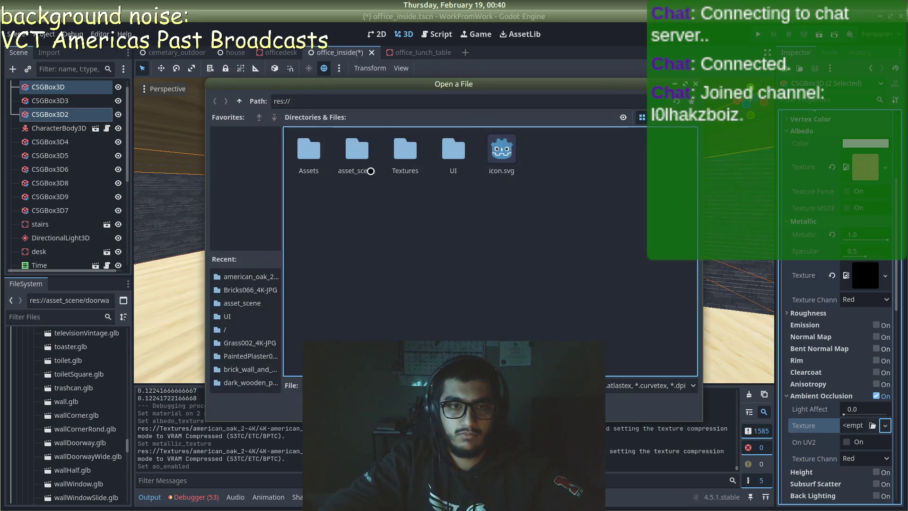
pyautogui.doubleClick(370, 171)
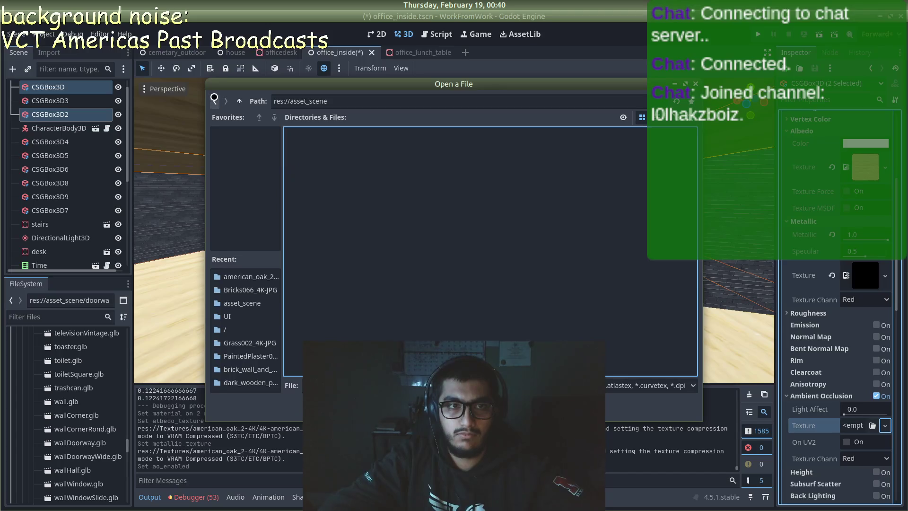
pyautogui.doubleClick(405, 149)
pyautogui.doubleClick(309, 149)
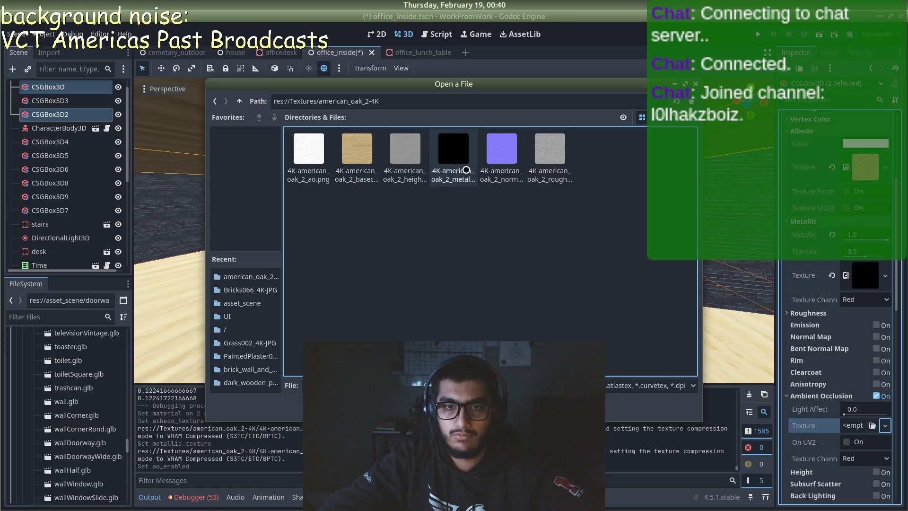
pyautogui.doubleClick(308, 156)
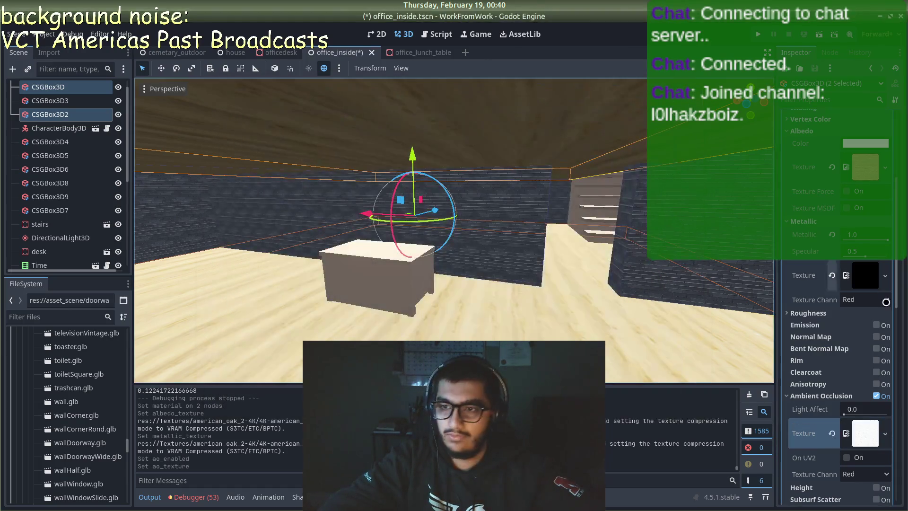
# - Load the American Oak 2 roughness PNG as the roughness texture
pyautogui.click(788, 313)
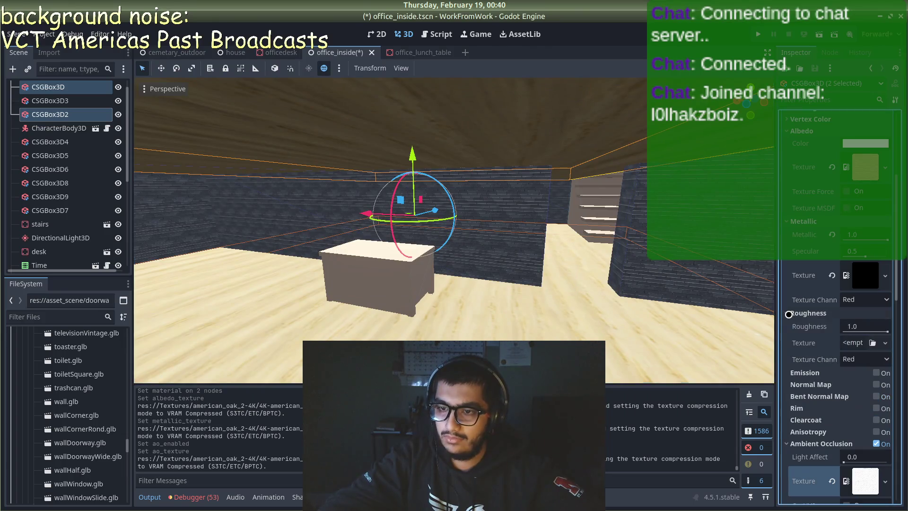
pyautogui.click(885, 344)
pyautogui.click(810, 502)
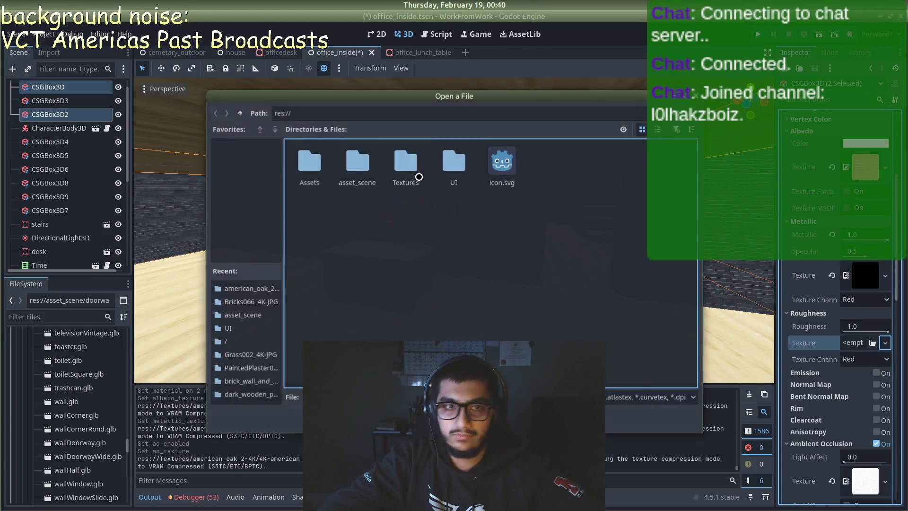
pyautogui.doubleClick(415, 149)
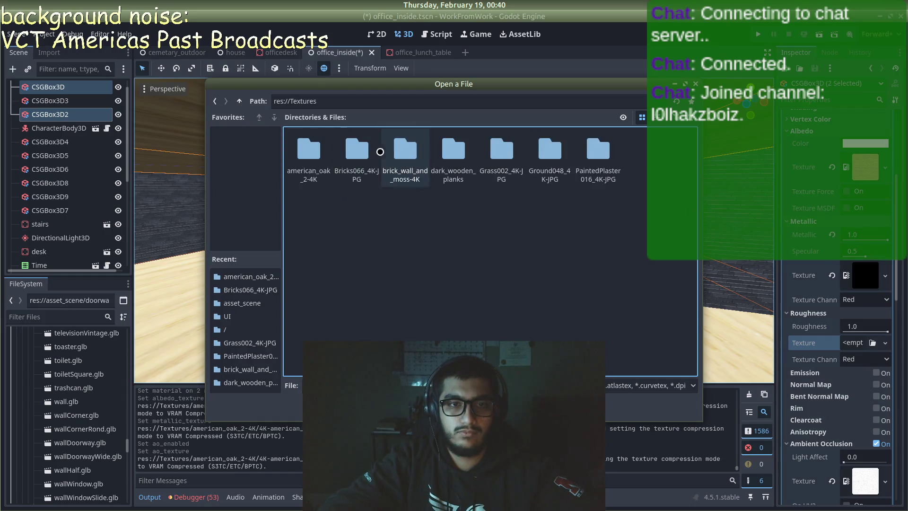
pyautogui.doubleClick(319, 153)
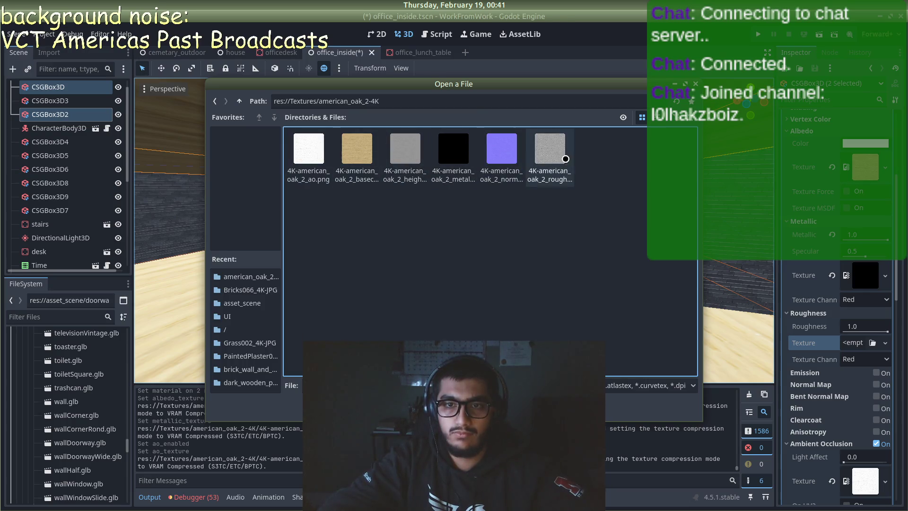
pyautogui.doubleClick(552, 152)
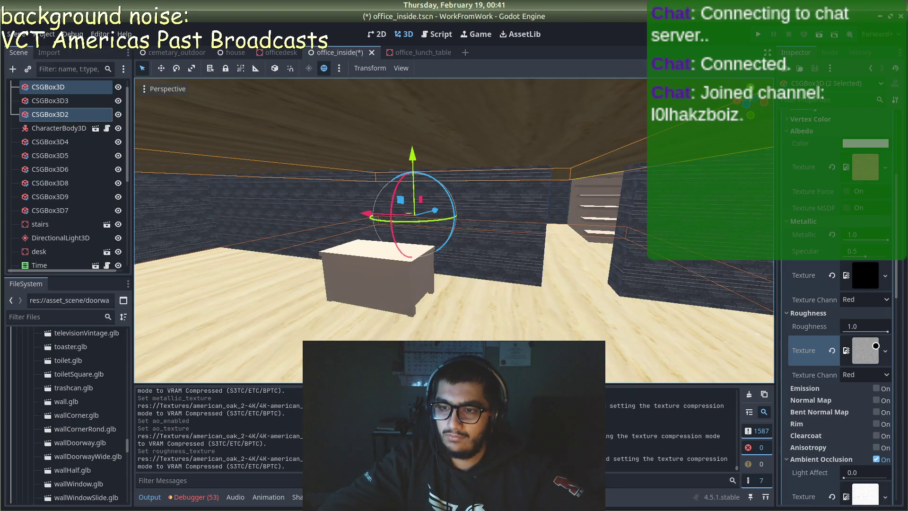
# - Enable height mapping and load the American Oak 2 height PNG
pyautogui.scroll(-2, 856, 353)
pyautogui.scroll(8, 858, 397)
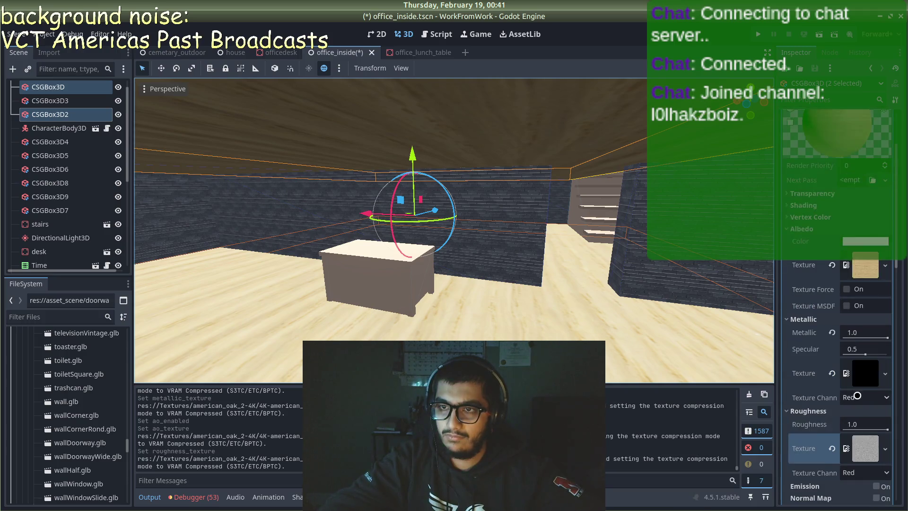
pyautogui.scroll(-10, 854, 373)
pyautogui.scroll(-2, 851, 355)
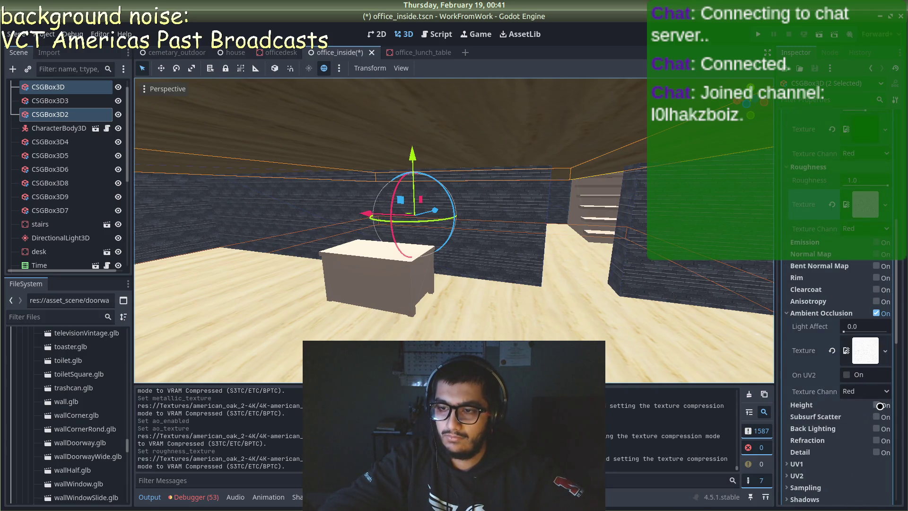
pyautogui.click(878, 406)
pyautogui.scroll(-2, 859, 449)
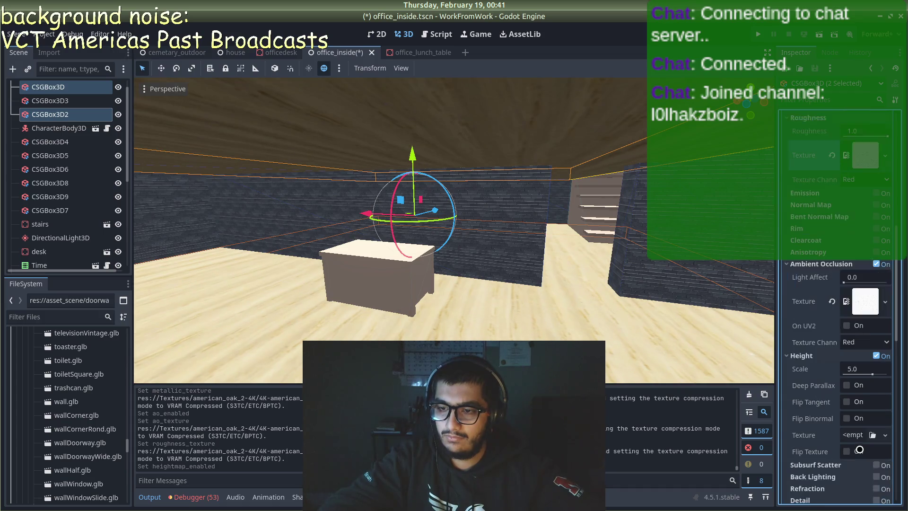
pyautogui.click(885, 435)
pyautogui.click(813, 502)
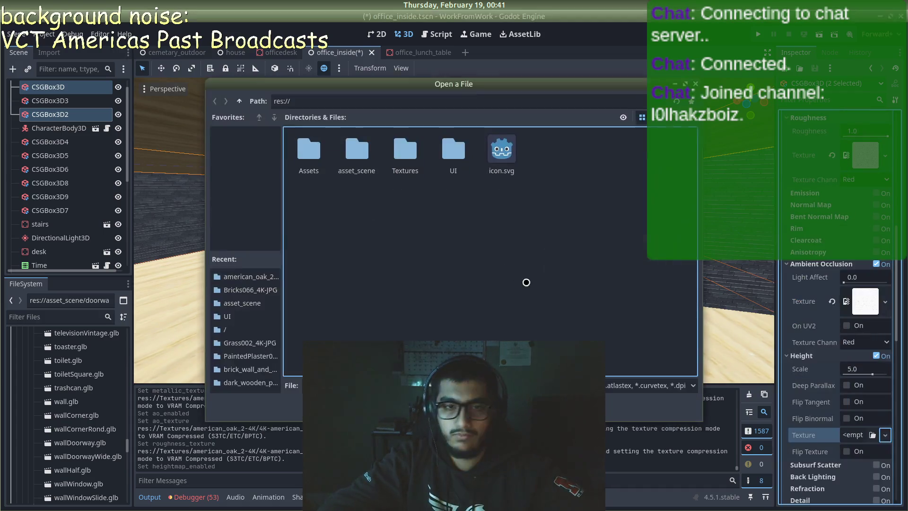
pyautogui.doubleClick(405, 151)
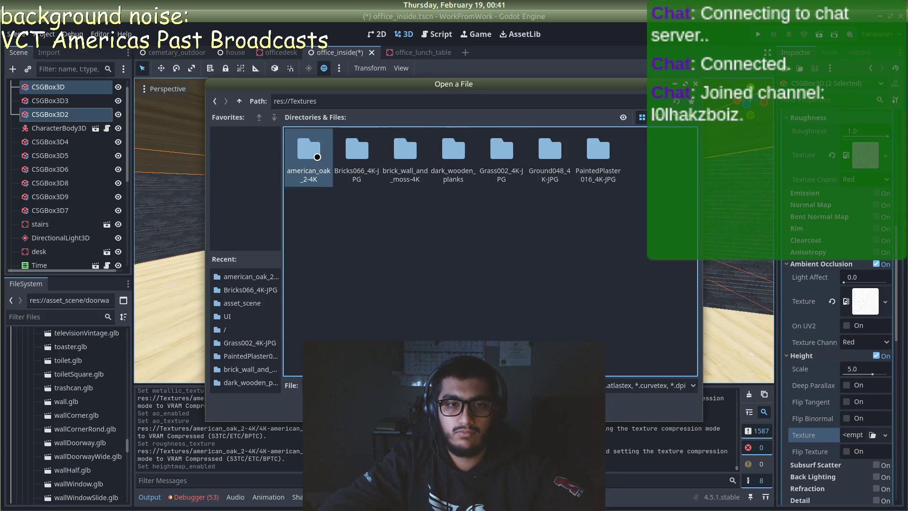
pyautogui.doubleClick(312, 150)
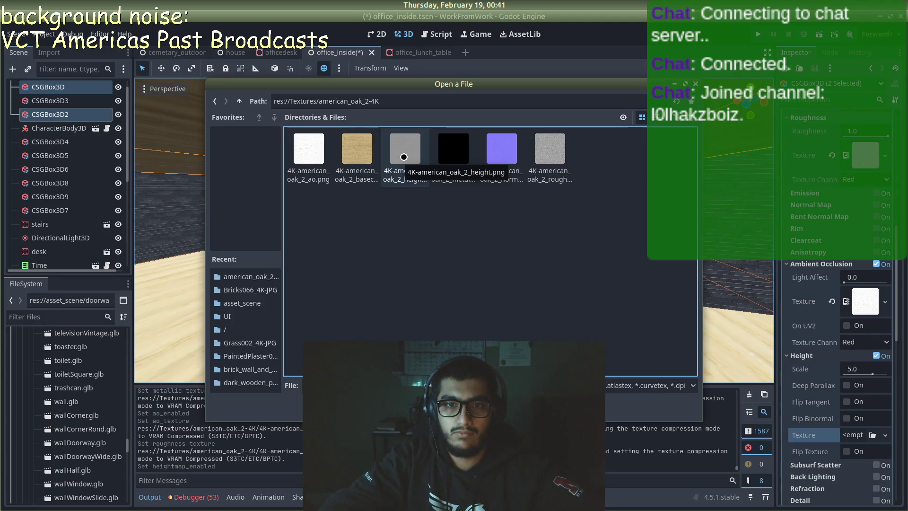
pyautogui.doubleClick(403, 156)
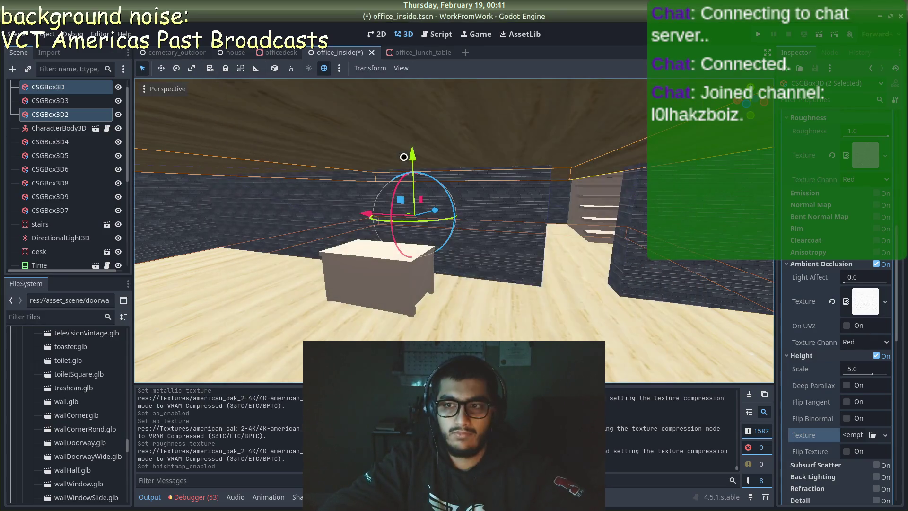
# - Enable normal mapping and load the American Oak 2 normal PNG
pyautogui.click(875, 205)
pyautogui.click(856, 234)
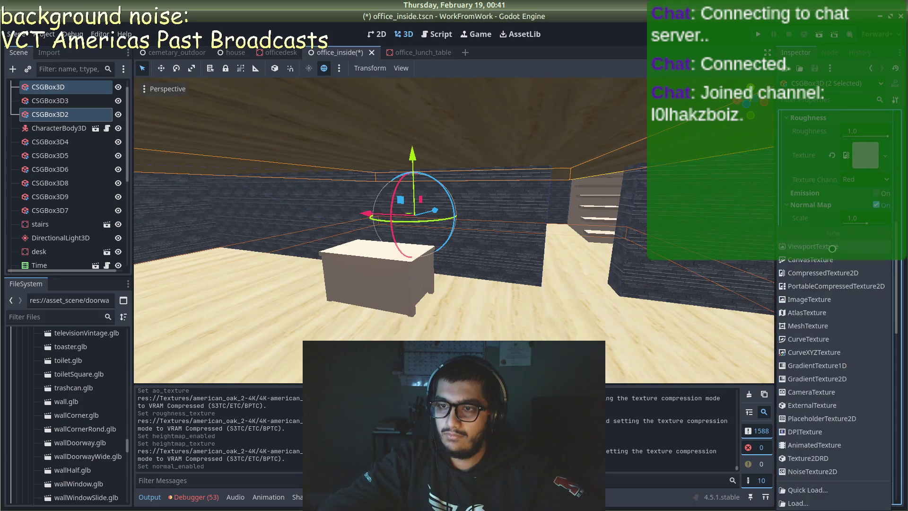
pyautogui.click(822, 500)
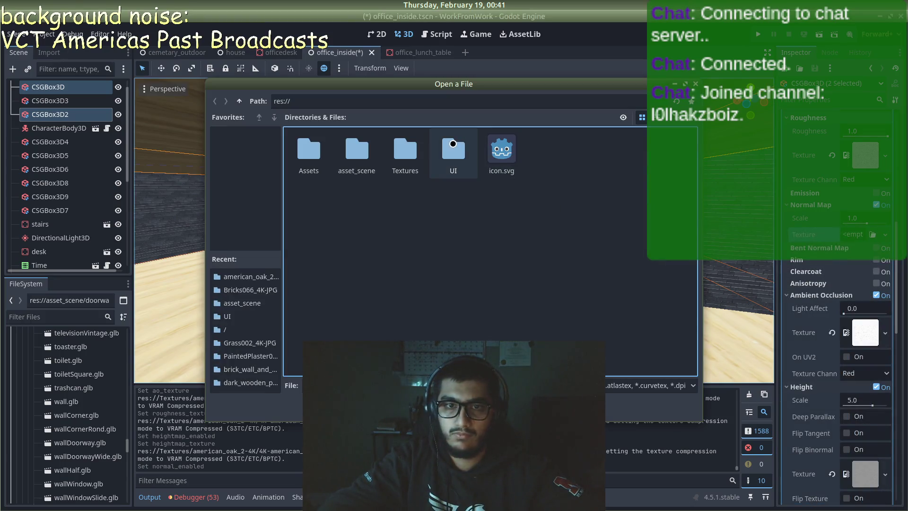
pyautogui.doubleClick(404, 153)
pyautogui.doubleClick(309, 151)
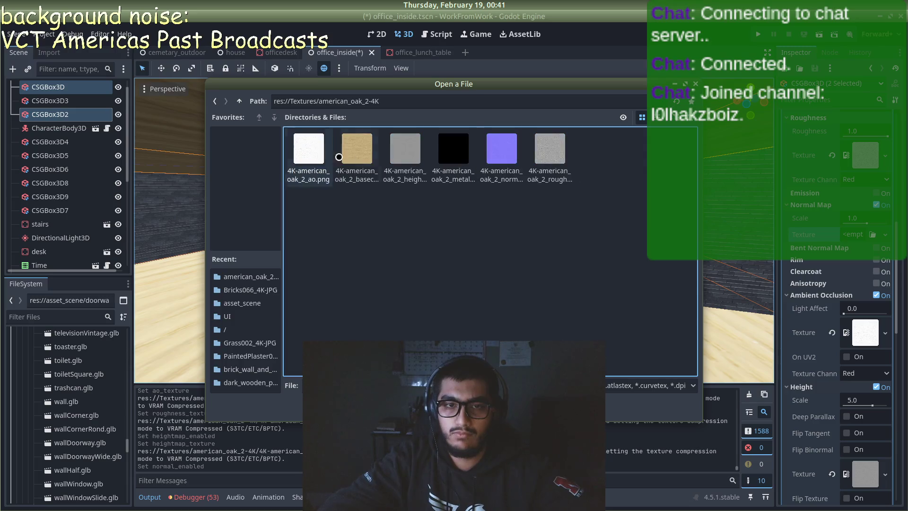
pyautogui.doubleClick(490, 150)
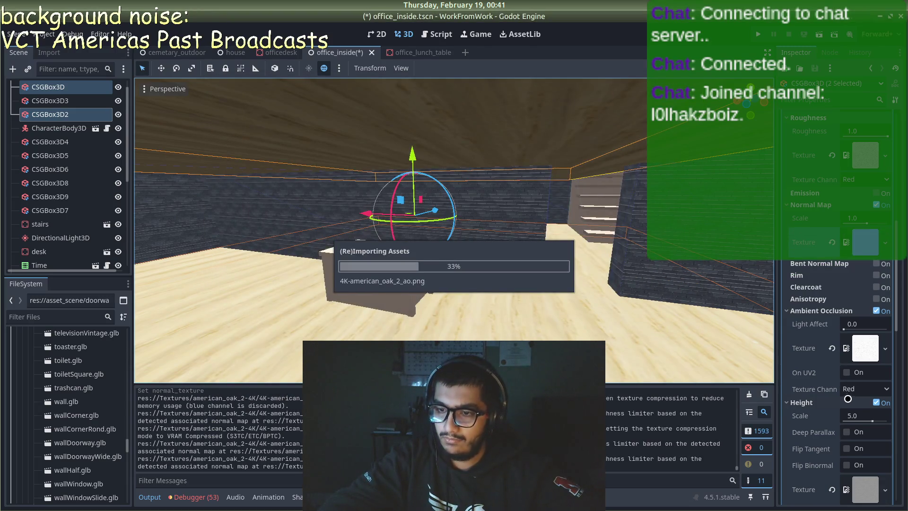
# - Turn on UV1 triplanar mapping and save the office_inside scene
pyautogui.scroll(-5, 848, 402)
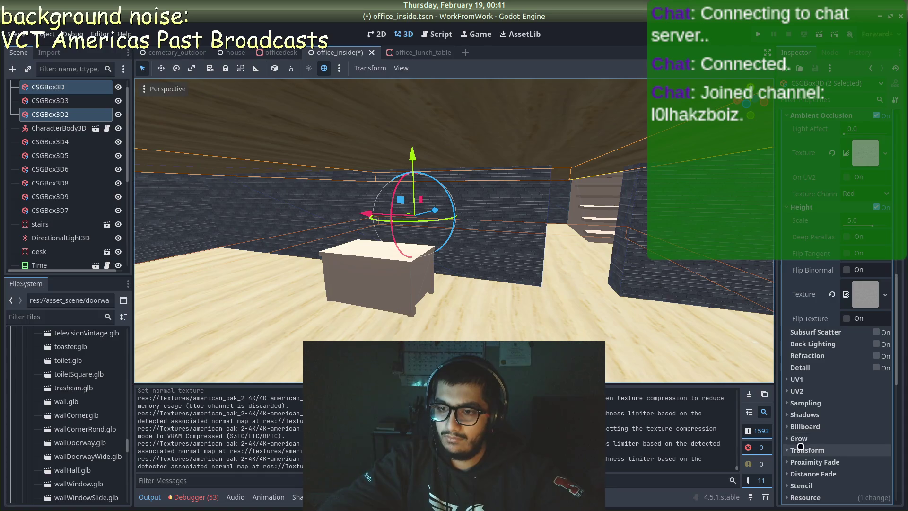
pyautogui.click(797, 379)
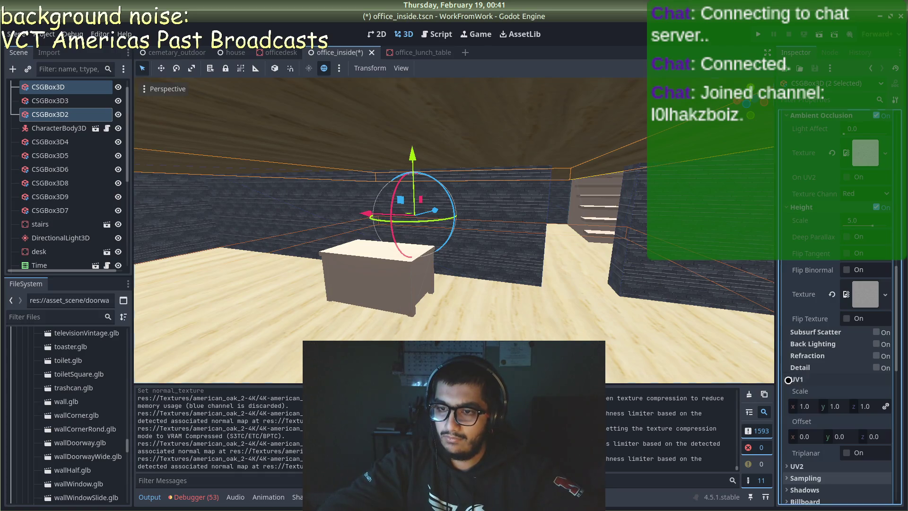
pyautogui.click(845, 453)
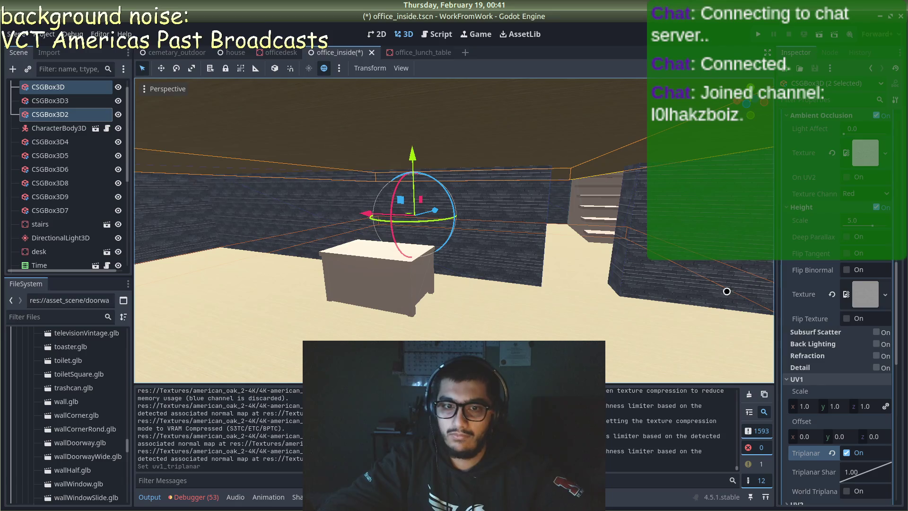
pyautogui.hotkey('ctrl', 's')
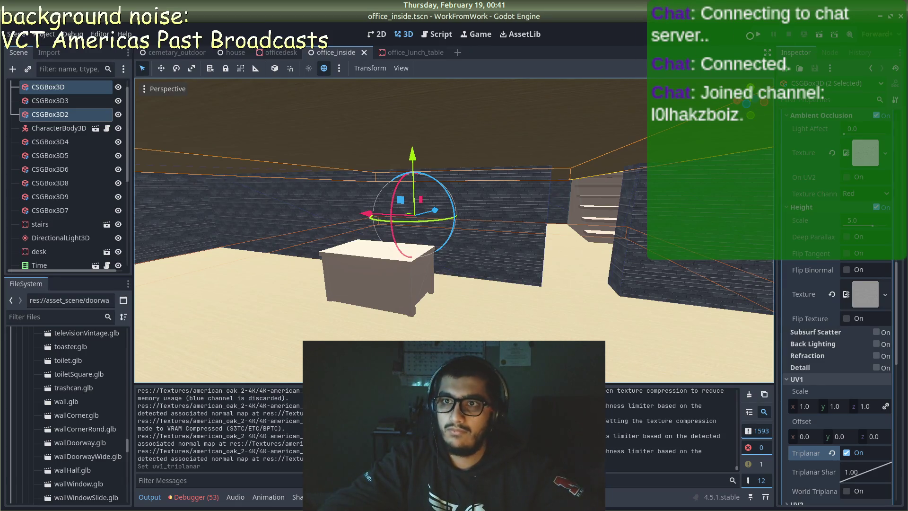
pyautogui.press('F5')
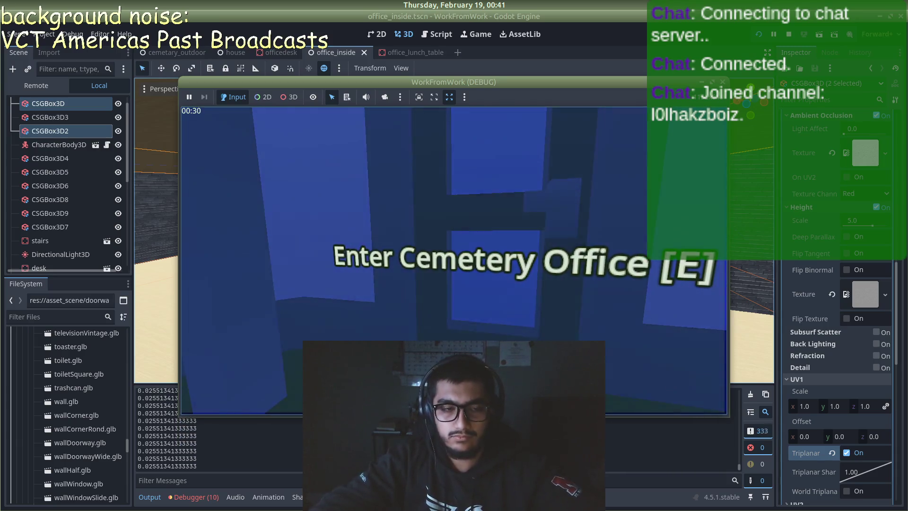
pyautogui.press('e')
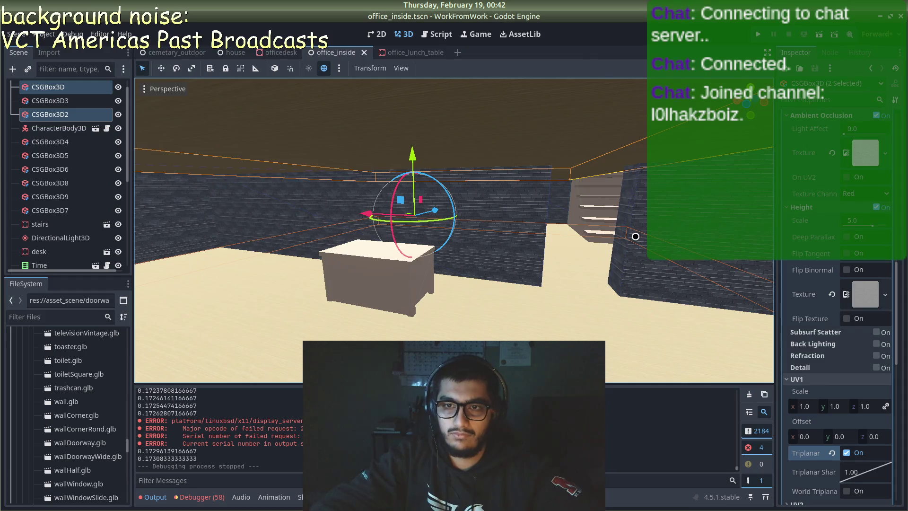
pyautogui.press('Escape')
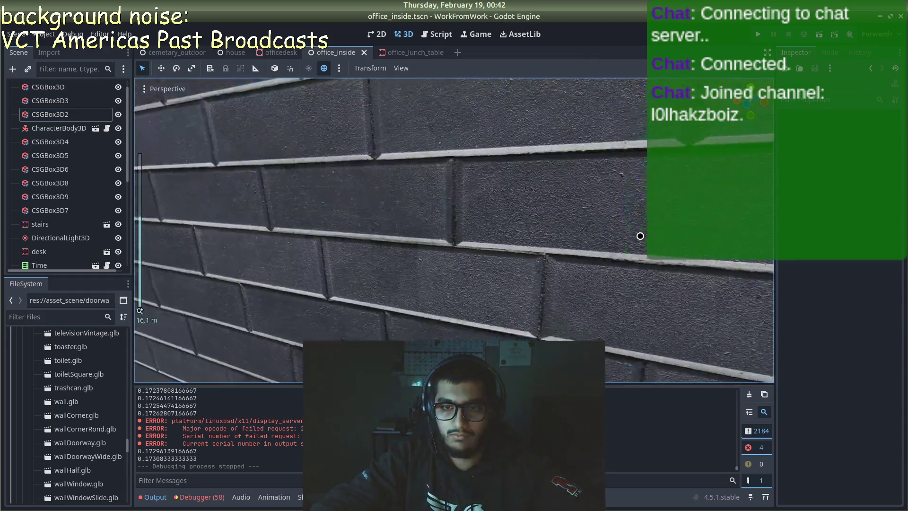
# - Raise the blue wall box CSGBox3D9 to a height of 10 and save the scene
pyautogui.click(597, 243)
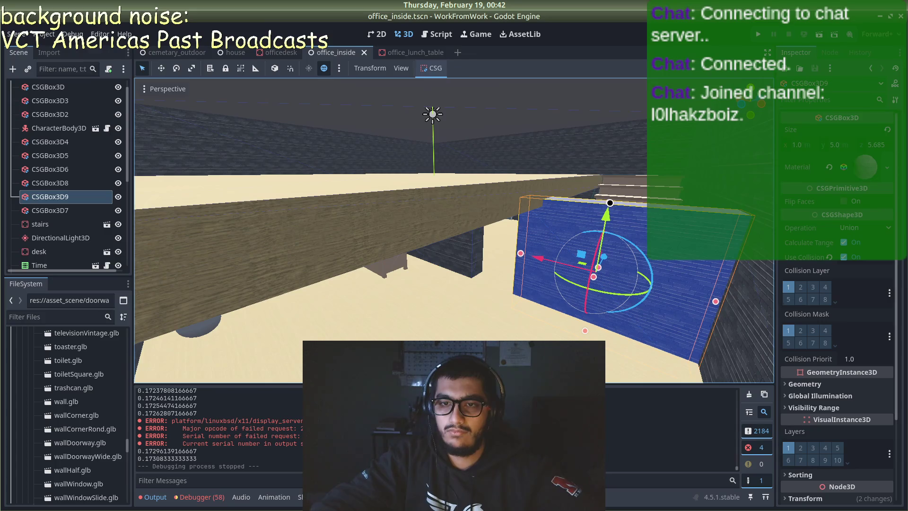
pyautogui.moveTo(610, 203); pyautogui.dragTo(626, 107)
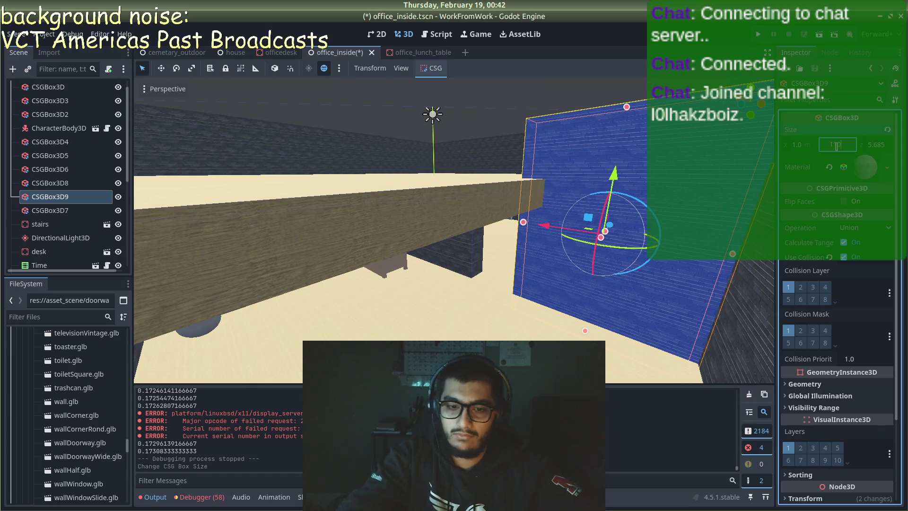
pyautogui.write('0')
pyautogui.press('Return')
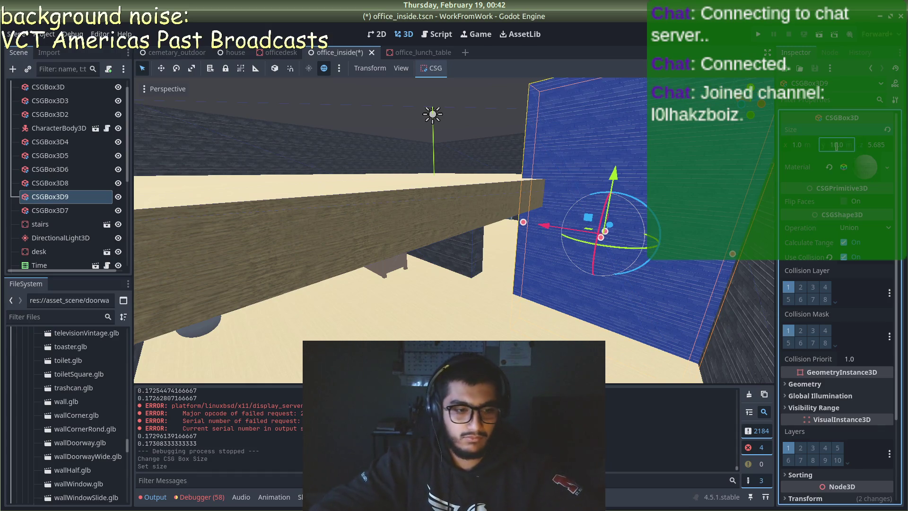
pyautogui.hotkey('ctrl', 's')
# - Duplicate the floor slab CSGBox3D2 into a new slab, CSGBox3D10
pyautogui.click(458, 195)
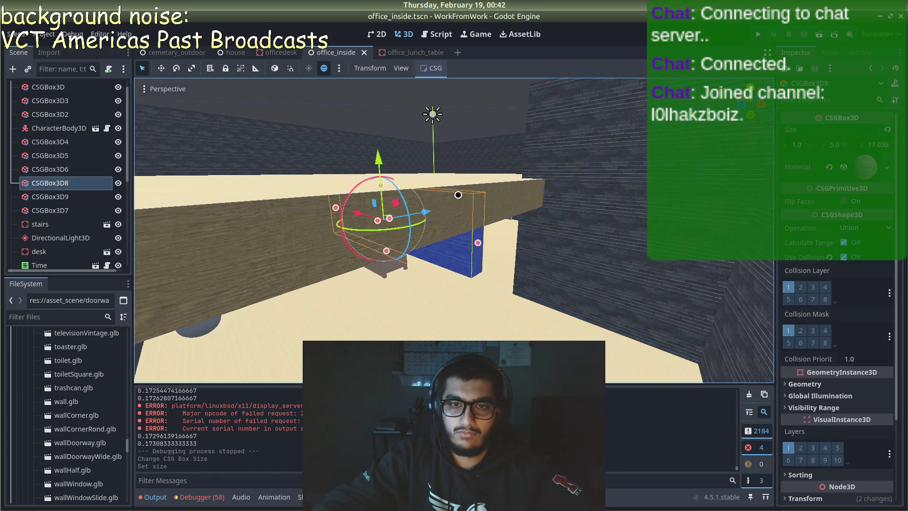
pyautogui.click(526, 179)
pyautogui.scroll(5, 520, 284)
pyautogui.scroll(-5, 520, 294)
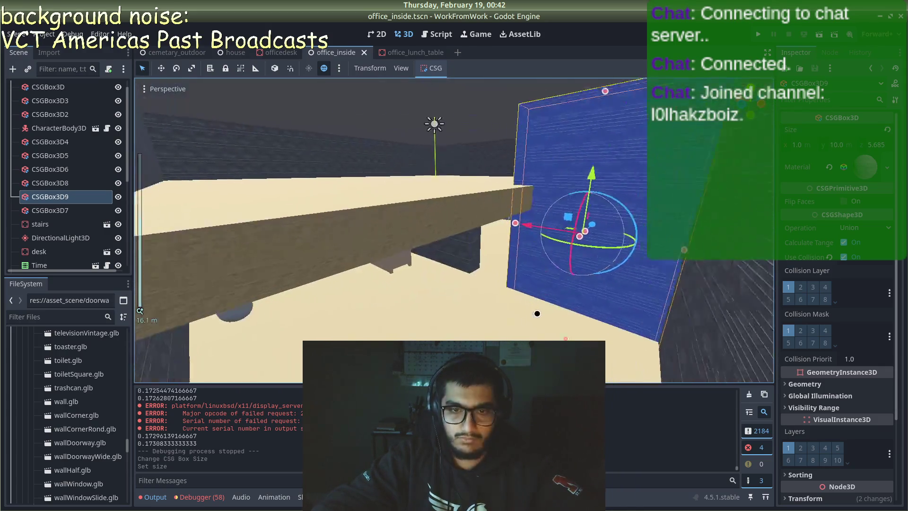
pyautogui.click(318, 177)
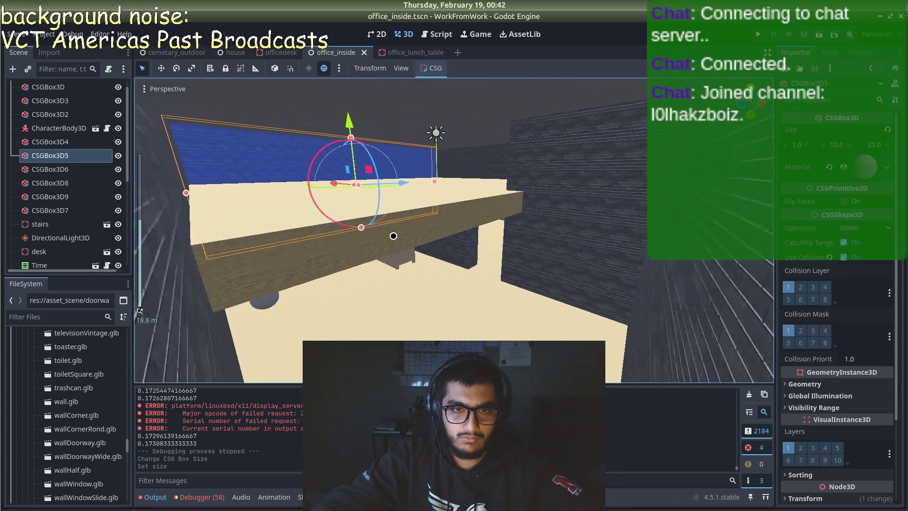
pyautogui.click(406, 217)
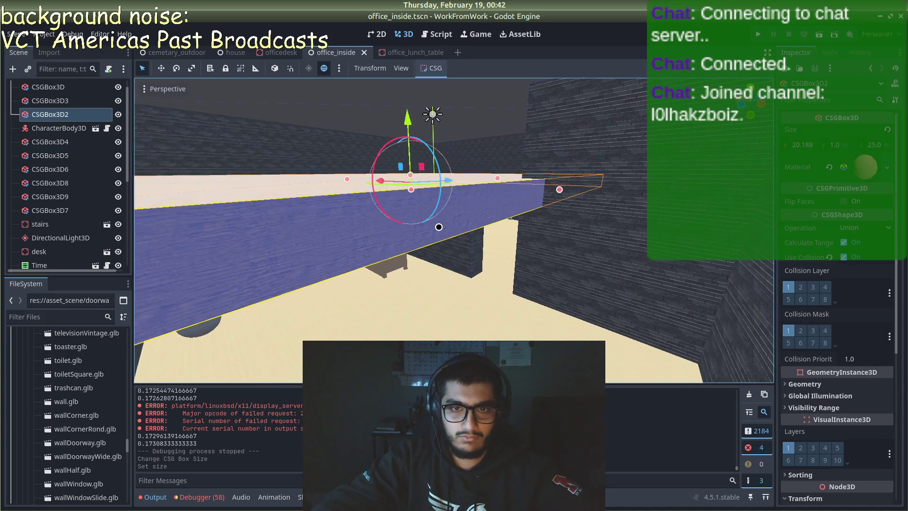
pyautogui.hotkey('ctrl', 'd')
# - Resize the duplicated slab CSGBox3D10 to about 4.882 wide by 10.549 deep
pyautogui.moveTo(496, 178)
pyautogui.mouseDown()
pyautogui.moveTo(361, 211)
pyautogui.moveTo(272, 188)
pyautogui.moveTo(304, 209)
pyautogui.mouseUp()
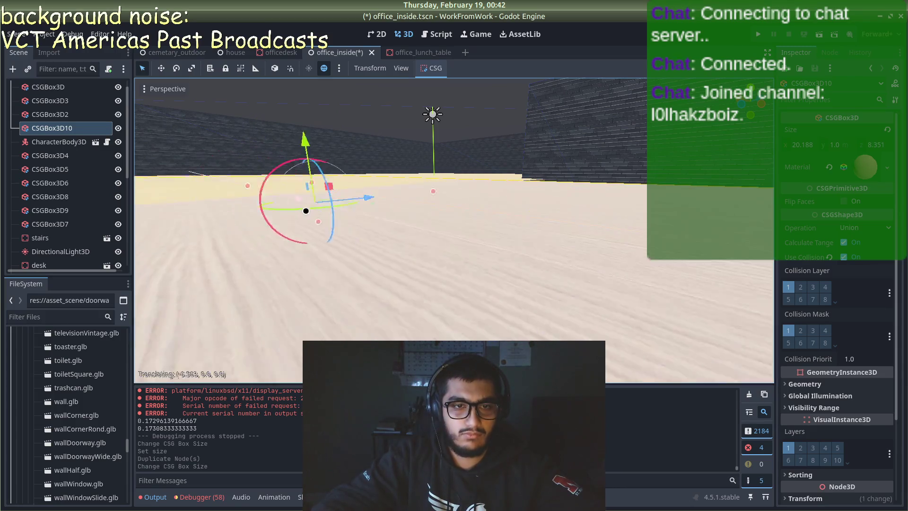
pyautogui.moveTo(700, 305)
pyautogui.mouseDown()
pyautogui.moveTo(486, 248)
pyautogui.moveTo(562, 273)
pyautogui.moveTo(548, 270)
pyautogui.moveTo(647, 267)
pyautogui.moveTo(600, 263)
pyautogui.moveTo(634, 264)
pyautogui.moveTo(737, 284)
pyautogui.moveTo(608, 264)
pyautogui.moveTo(600, 249)
pyautogui.moveTo(631, 222)
pyautogui.mouseUp()
pyautogui.moveTo(587, 203); pyautogui.dragTo(559, 184)
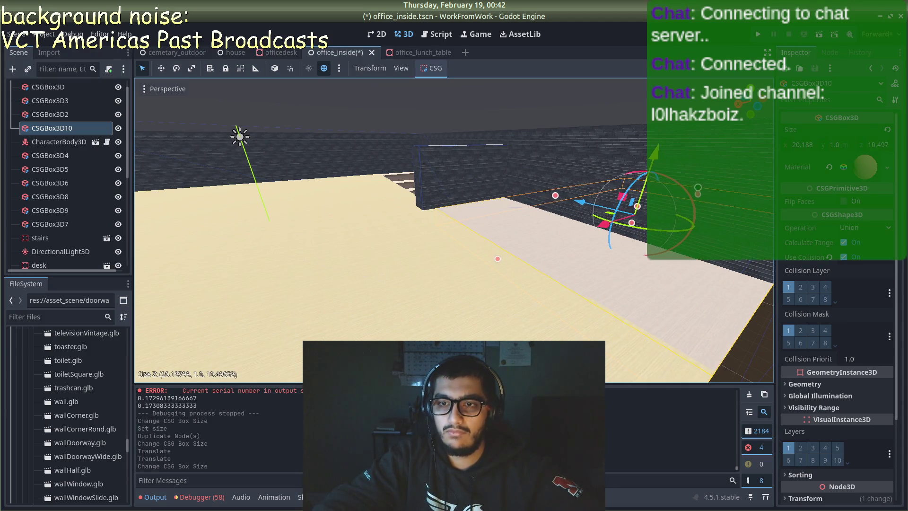
pyautogui.moveTo(596, 235); pyautogui.dragTo(573, 243)
pyautogui.moveTo(698, 289)
pyautogui.mouseDown()
pyautogui.moveTo(754, 294)
pyautogui.moveTo(689, 290)
pyautogui.moveTo(719, 349)
pyautogui.mouseUp()
pyautogui.moveTo(661, 335)
pyautogui.mouseDown()
pyautogui.moveTo(537, 290)
pyautogui.moveTo(548, 290)
pyautogui.mouseUp()
pyautogui.scroll(3, 485, 277)
pyautogui.moveTo(478, 236); pyautogui.dragTo(535, 243)
pyautogui.moveTo(535, 243)
pyautogui.mouseDown()
pyautogui.moveTo(568, 279)
pyautogui.moveTo(708, 304)
pyautogui.mouseUp()
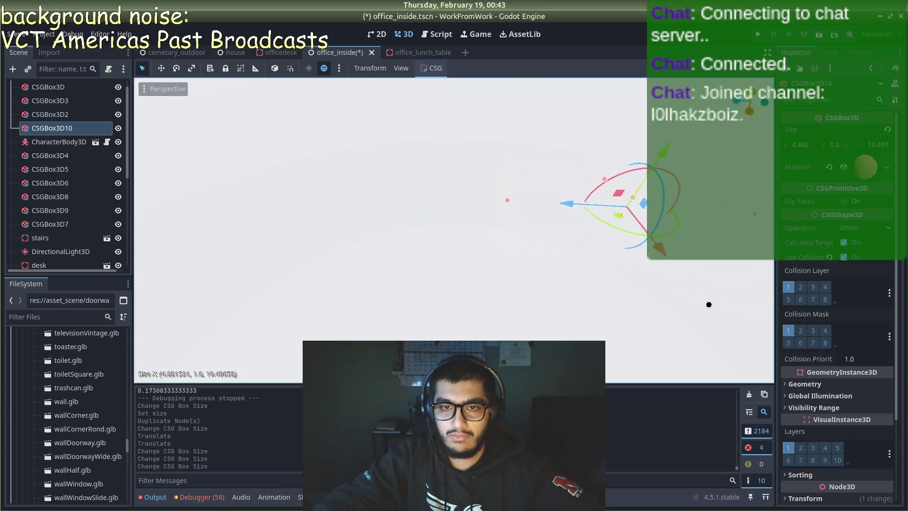
pyautogui.scroll(-5, 559, 206)
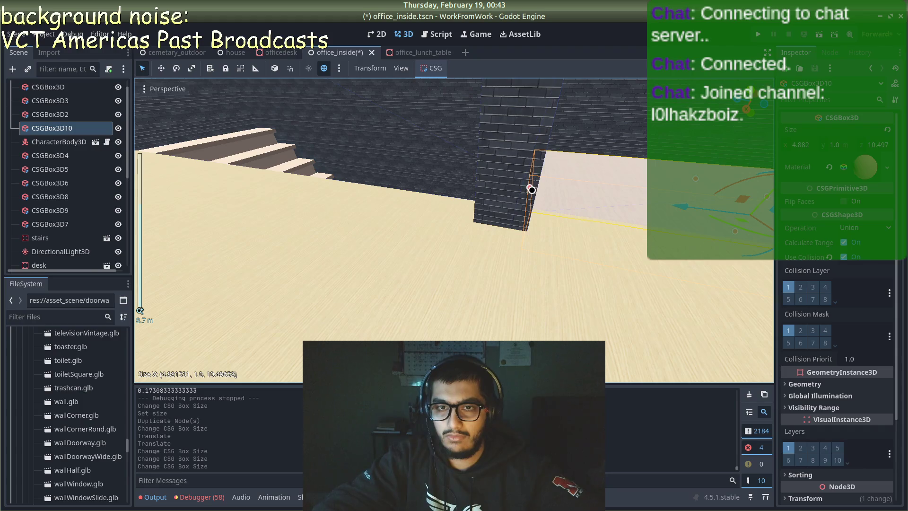
pyautogui.moveTo(528, 189); pyautogui.dragTo(527, 188)
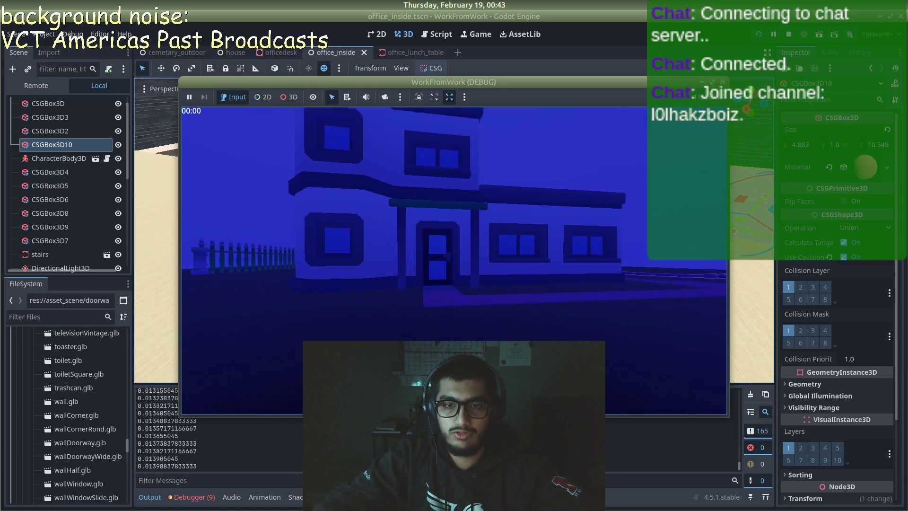
pyautogui.press('w')
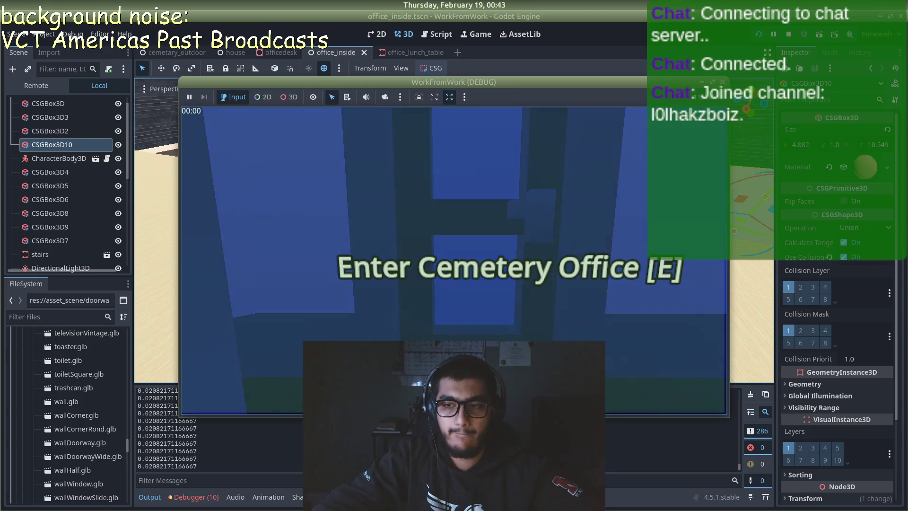
pyautogui.press('e')
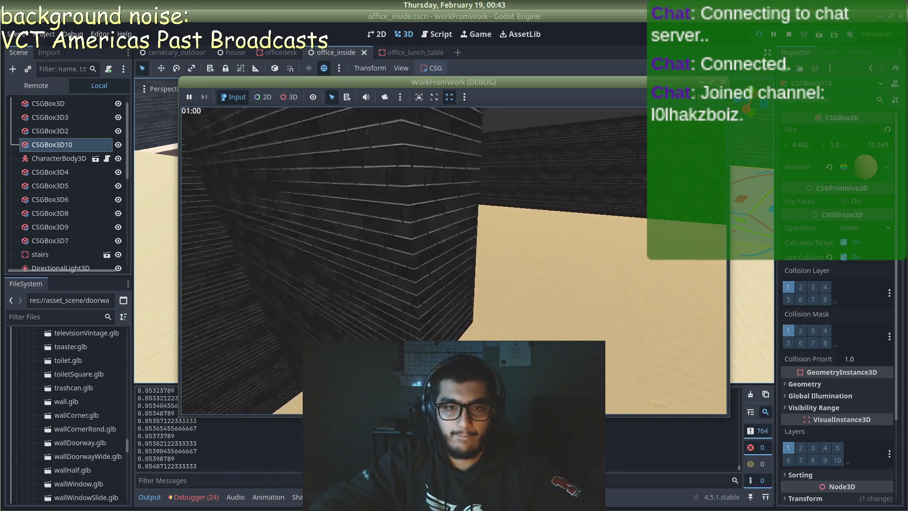
pyautogui.press('w')
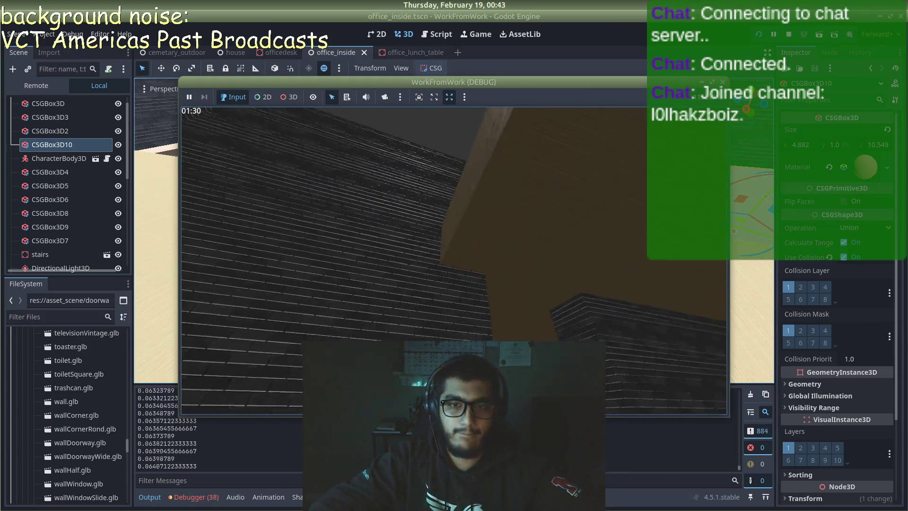
pyautogui.press('w')
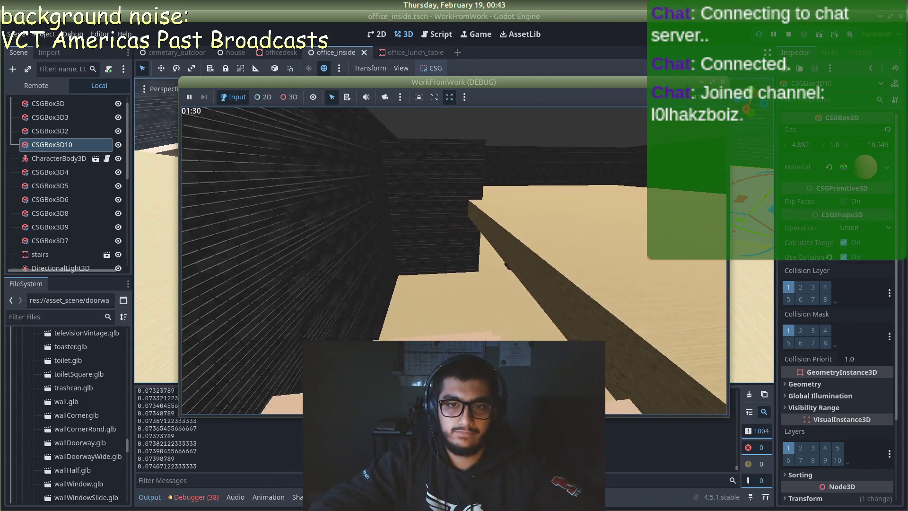
pyautogui.press('w')
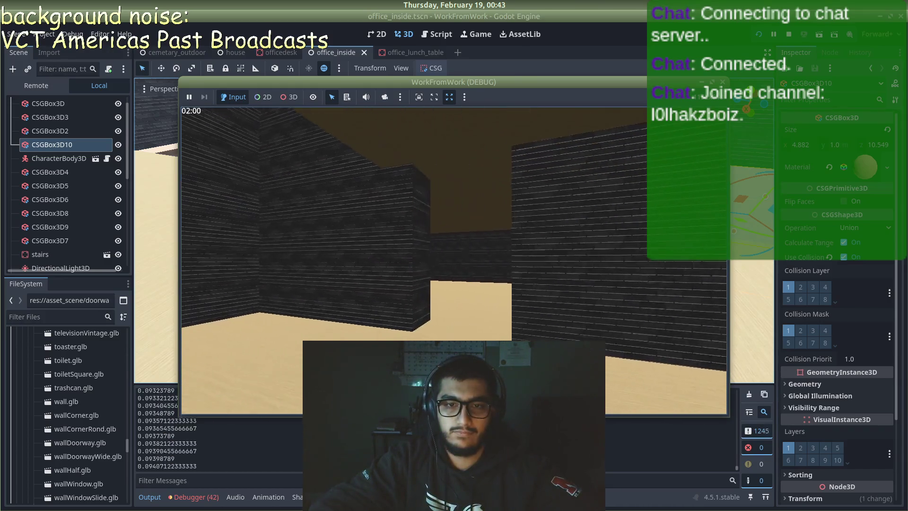
pyautogui.press('w')
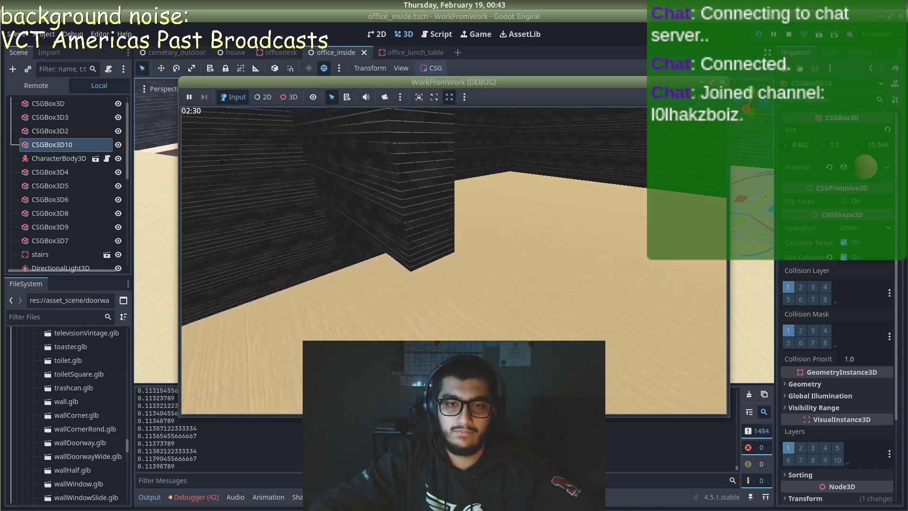
pyautogui.press('w')
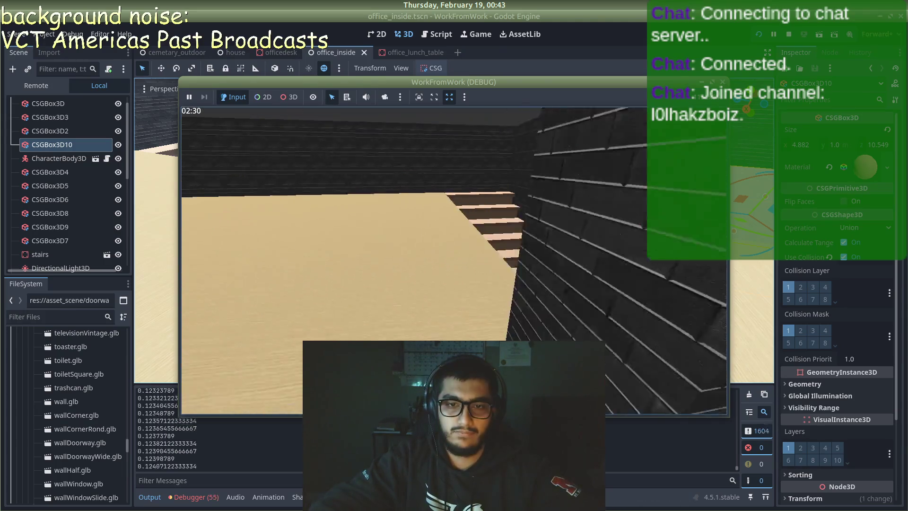
pyautogui.press('w')
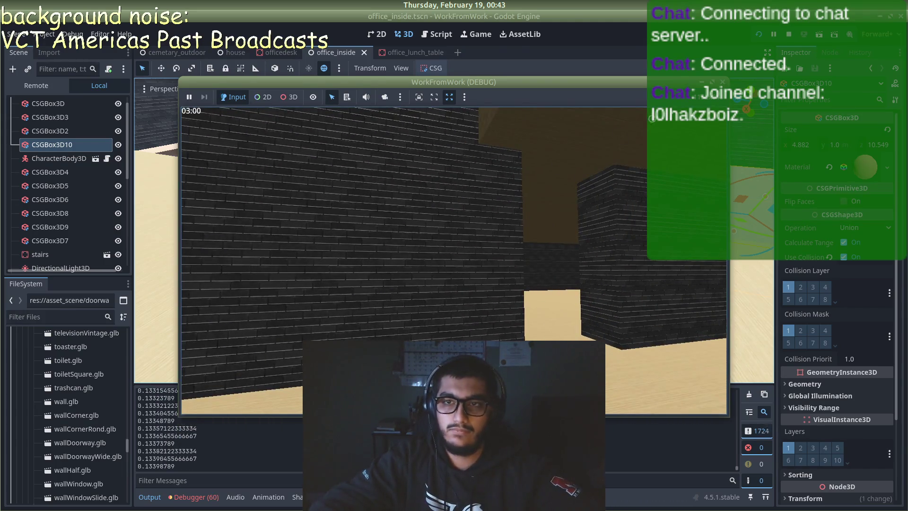
pyautogui.press('F8')
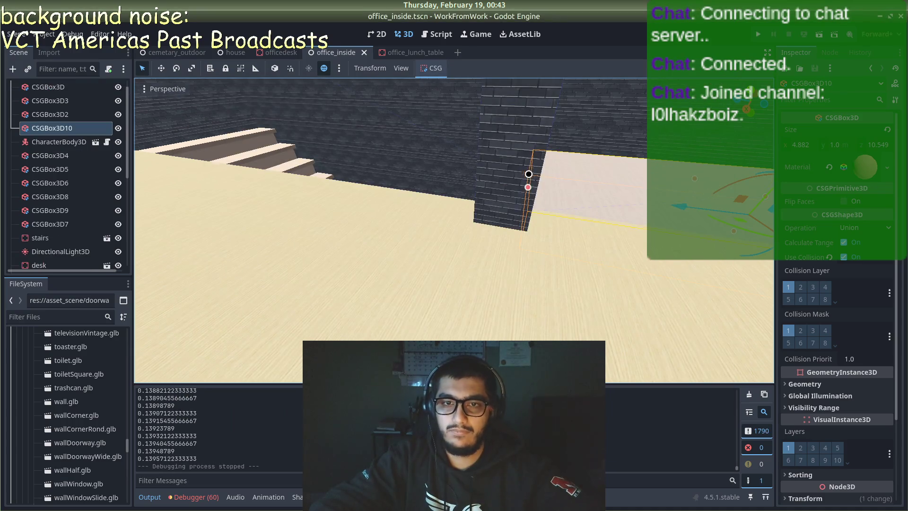
pyautogui.click(529, 174)
pyautogui.press('f')
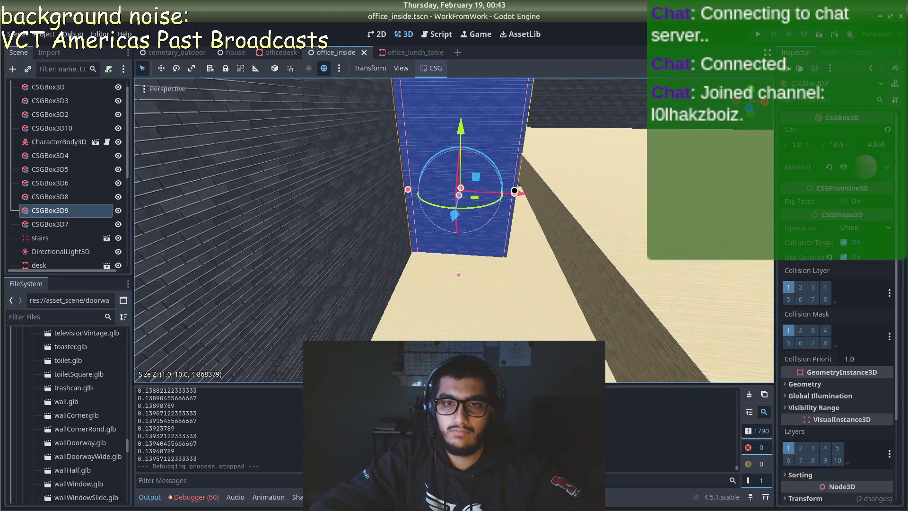
# - Deepen CSGBox3D9 to 4.91 and shift it on X, and stretch CSGBox3D8 to 18.093 deep
pyautogui.moveTo(514, 191); pyautogui.dragTo(525, 192)
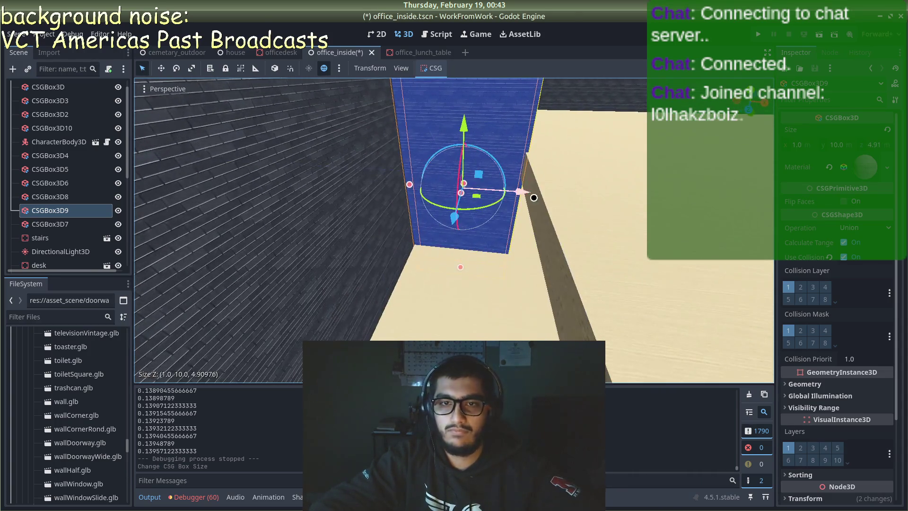
pyautogui.moveTo(522, 195)
pyautogui.mouseDown()
pyautogui.moveTo(538, 152)
pyautogui.moveTo(509, 129)
pyautogui.mouseUp()
pyautogui.click(633, 217)
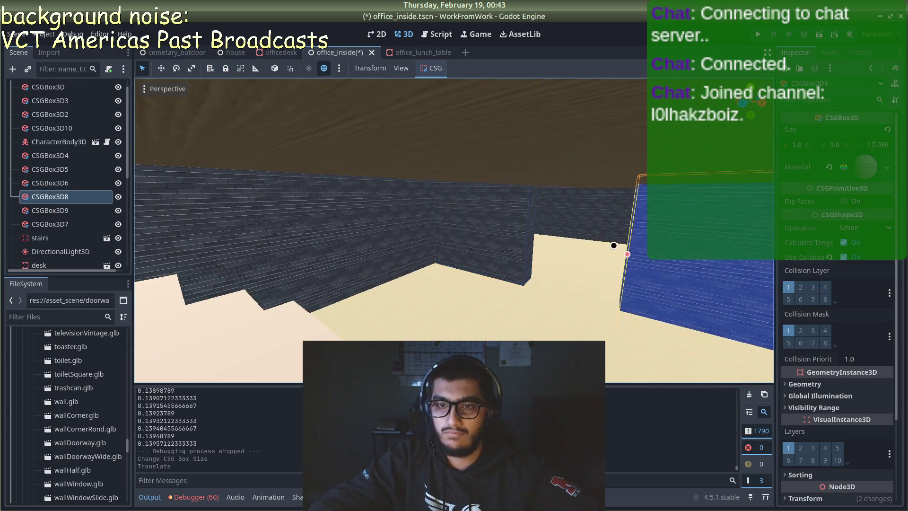
pyautogui.moveTo(620, 251); pyautogui.dragTo(586, 242)
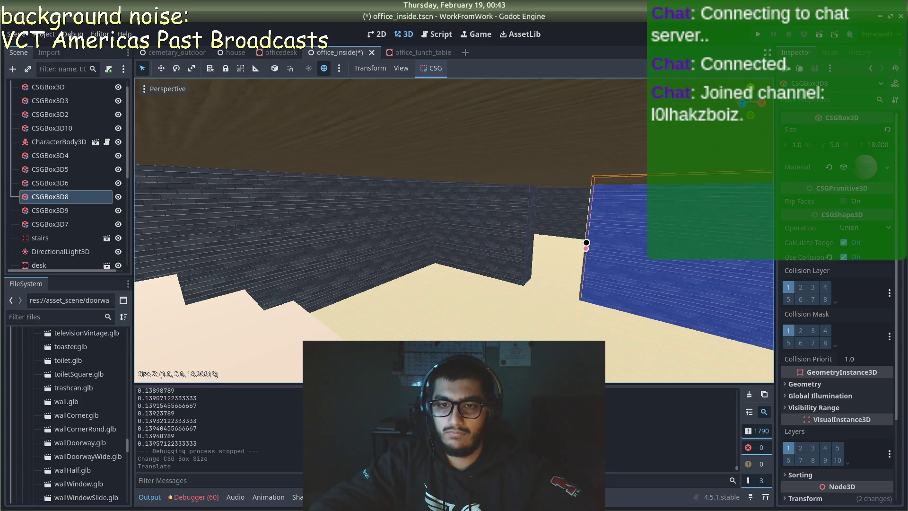
pyautogui.press('F6')
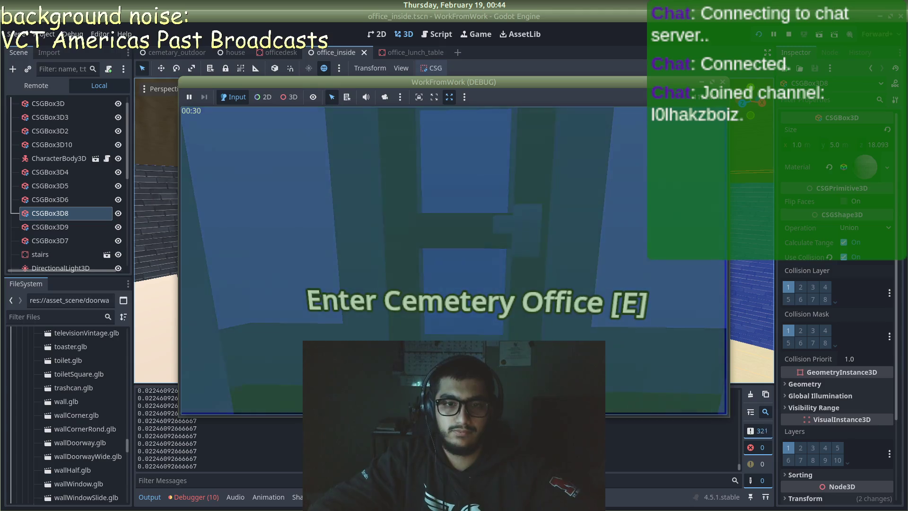
pyautogui.press('e')
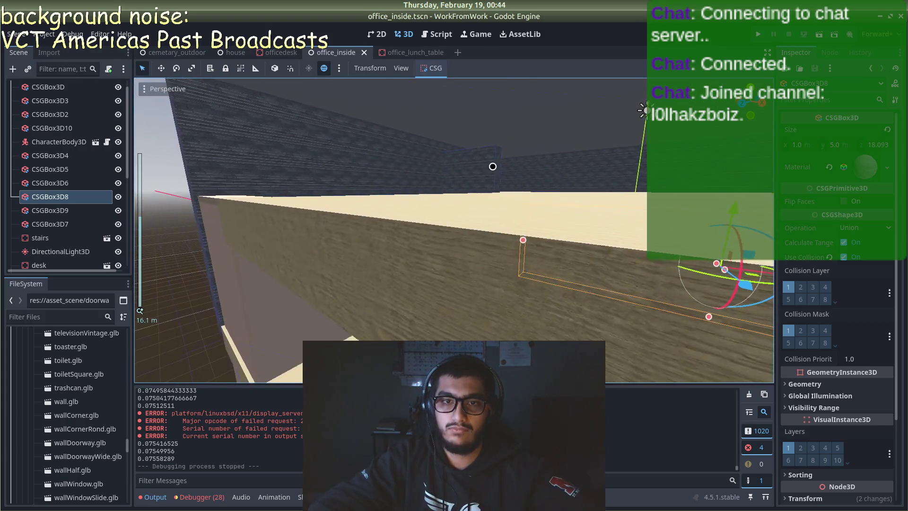
# - Raise CSGBox3D9 to 10.982 tall, save office_inside, and run the game
pyautogui.click(490, 163)
pyautogui.press('f')
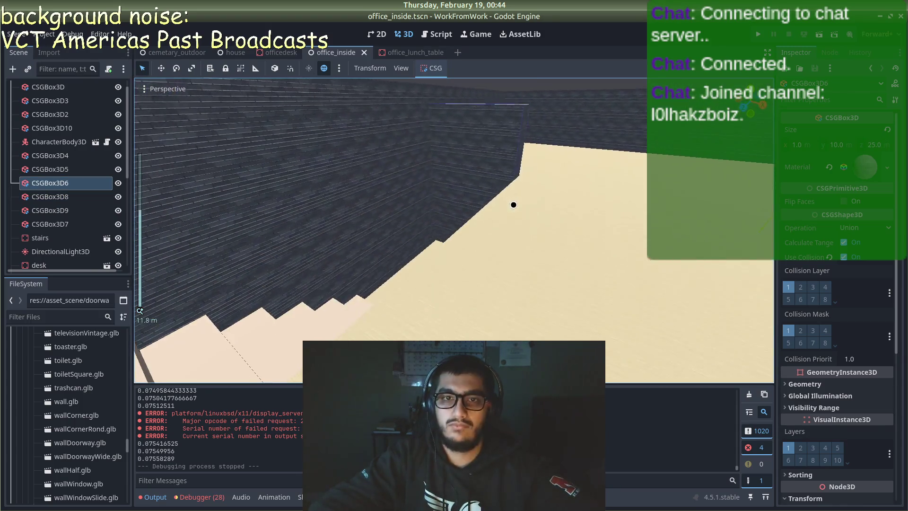
pyautogui.click(475, 144)
pyautogui.moveTo(475, 102); pyautogui.dragTo(475, 80)
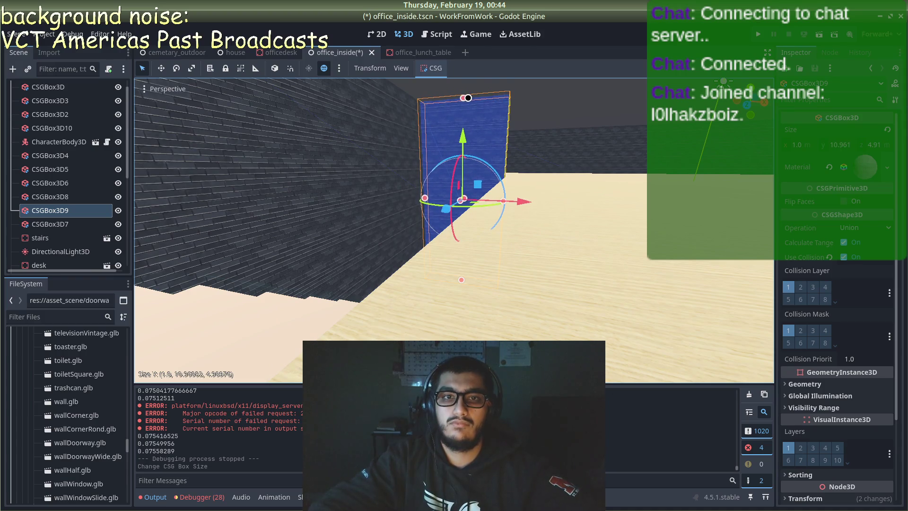
pyautogui.hotkey('ctrl', 's')
pyautogui.press('F5')
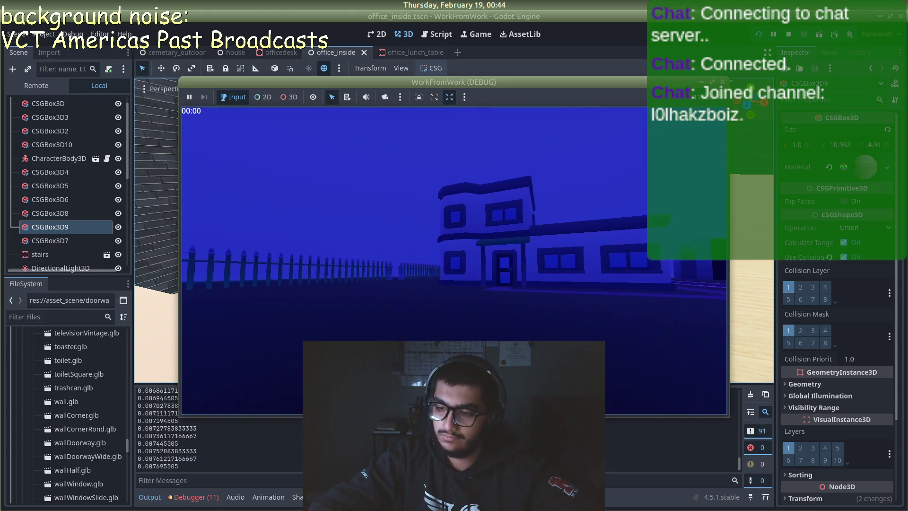
# - Walk the player into the cemetery office and past the desk, then stop the game
pyautogui.press('w')
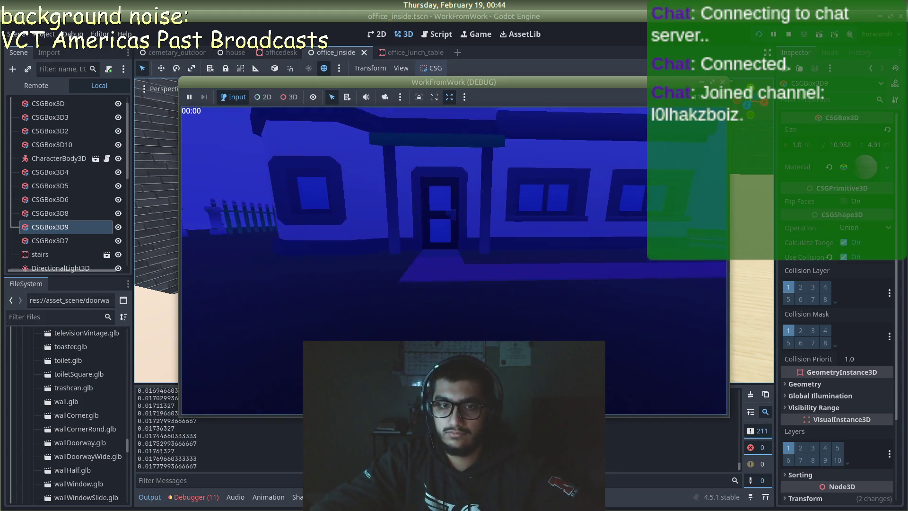
pyautogui.press('e')
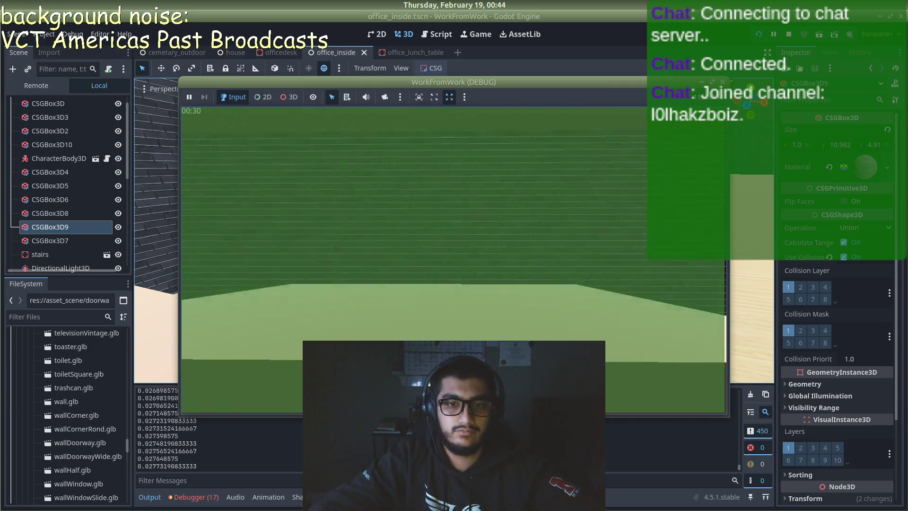
pyautogui.press('w')
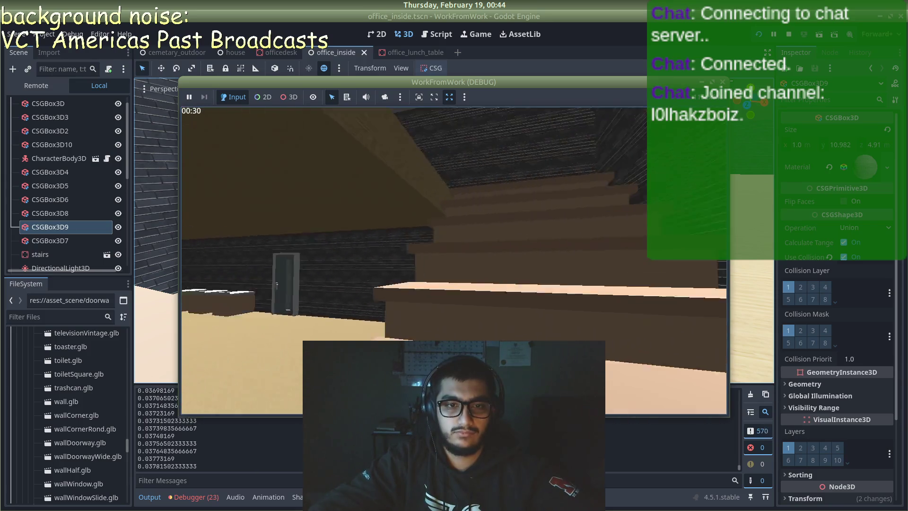
pyautogui.press('w')
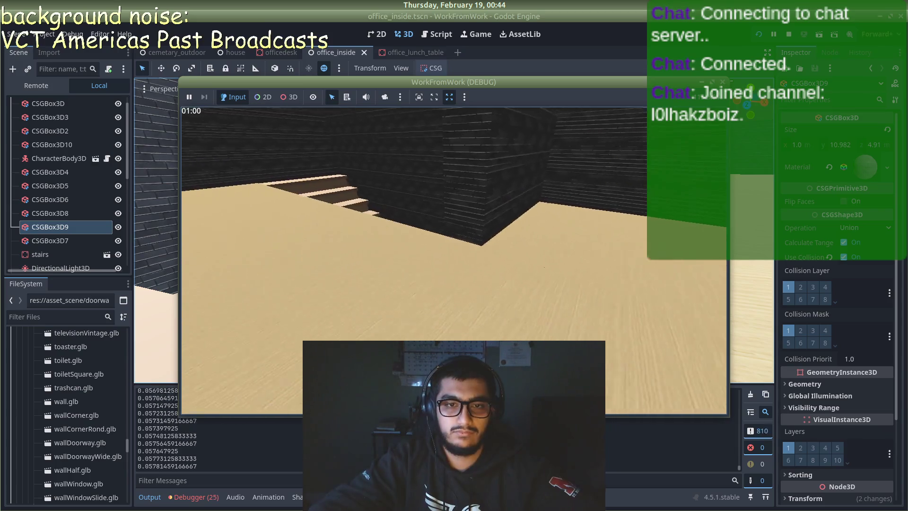
pyautogui.press('w')
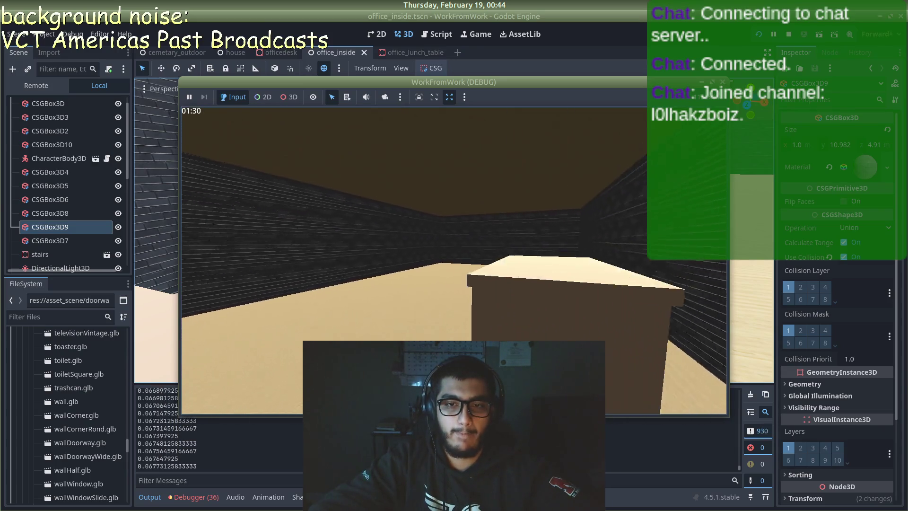
pyautogui.press('w')
pyautogui.press('w')
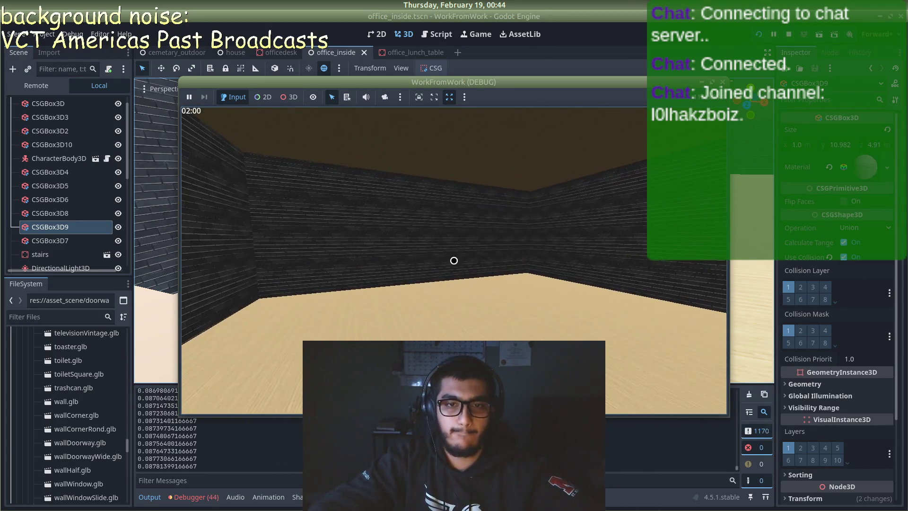
pyautogui.press('F8')
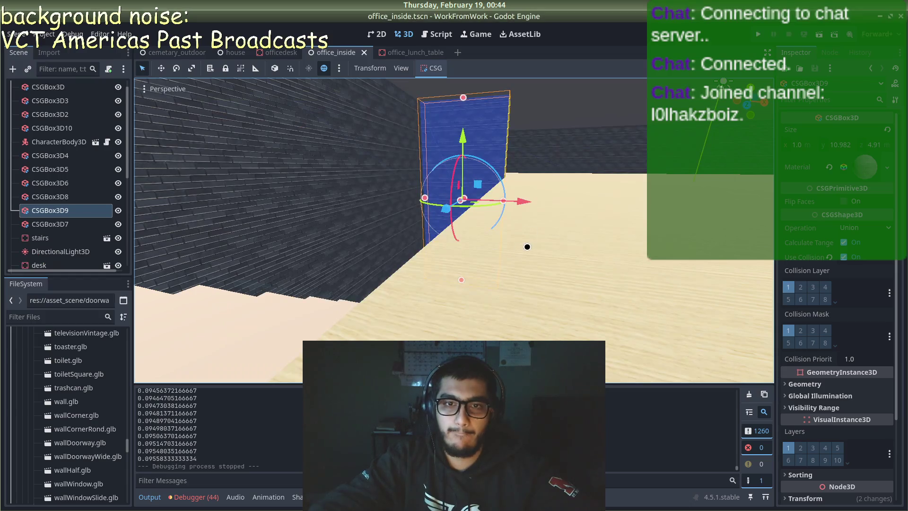
# - Place a doorway_front.tscn instance into the office room
pyautogui.scroll(5, 434, 274)
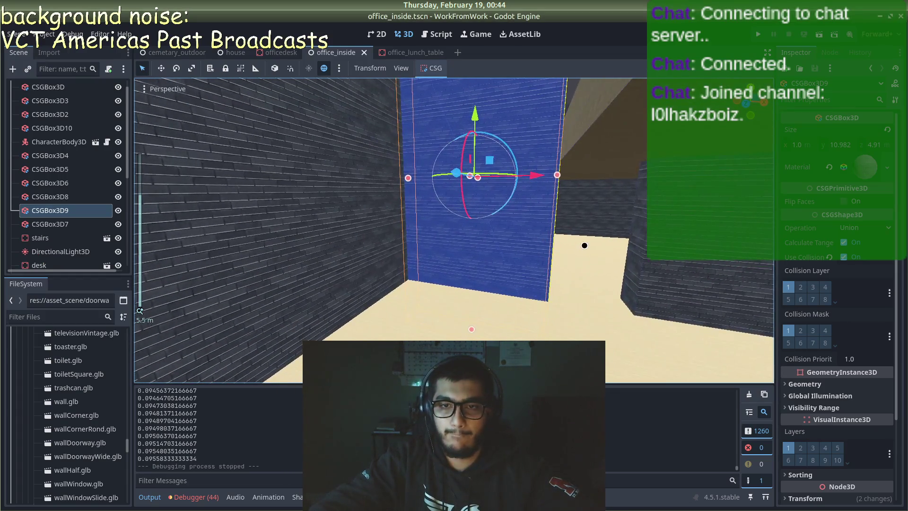
pyautogui.moveTo(680, 264); pyautogui.dragTo(310, 256)
pyautogui.click(141, 248)
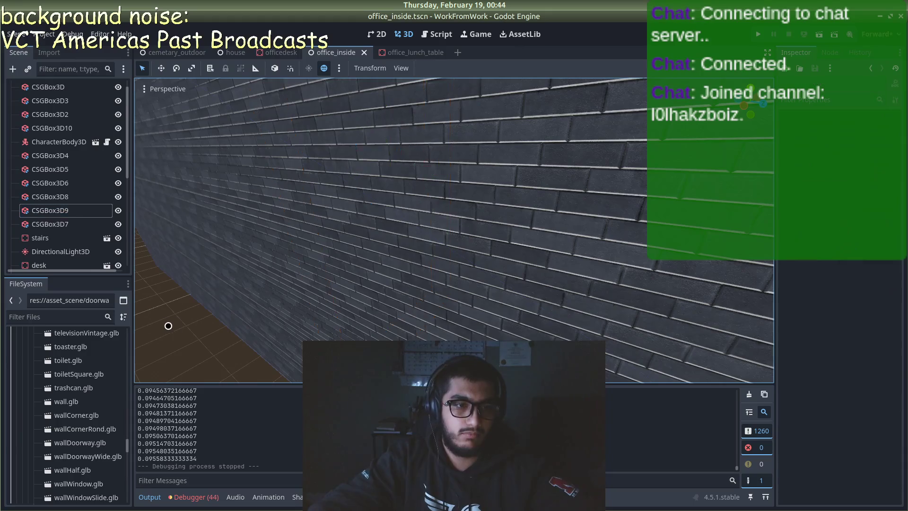
pyautogui.moveTo(168, 324)
pyautogui.mouseDown()
pyautogui.moveTo(818, 308)
pyautogui.moveTo(710, 272)
pyautogui.moveTo(140, 310)
pyautogui.moveTo(712, 270)
pyautogui.moveTo(618, 283)
pyautogui.moveTo(140, 298)
pyautogui.moveTo(155, 260)
pyautogui.moveTo(218, 274)
pyautogui.mouseUp()
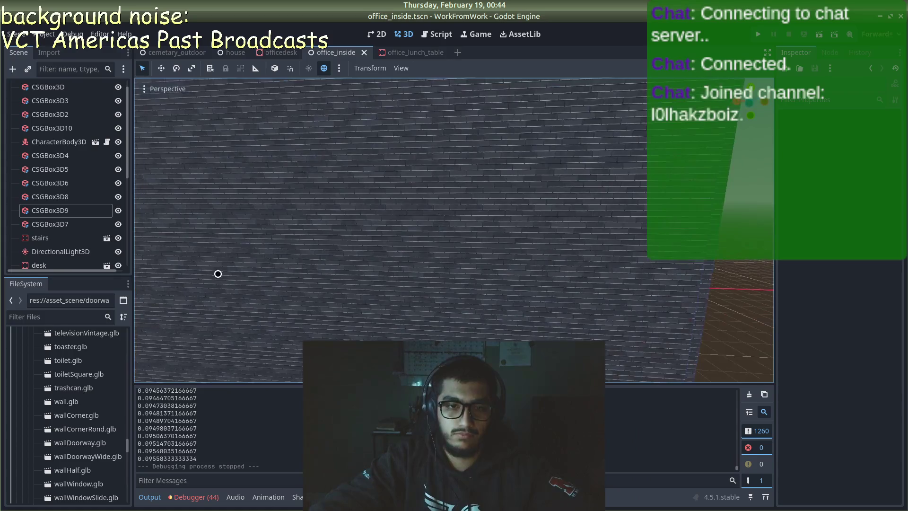
pyautogui.moveTo(313, 308)
pyautogui.mouseDown()
pyautogui.moveTo(307, 258)
pyautogui.moveTo(326, 279)
pyautogui.mouseUp()
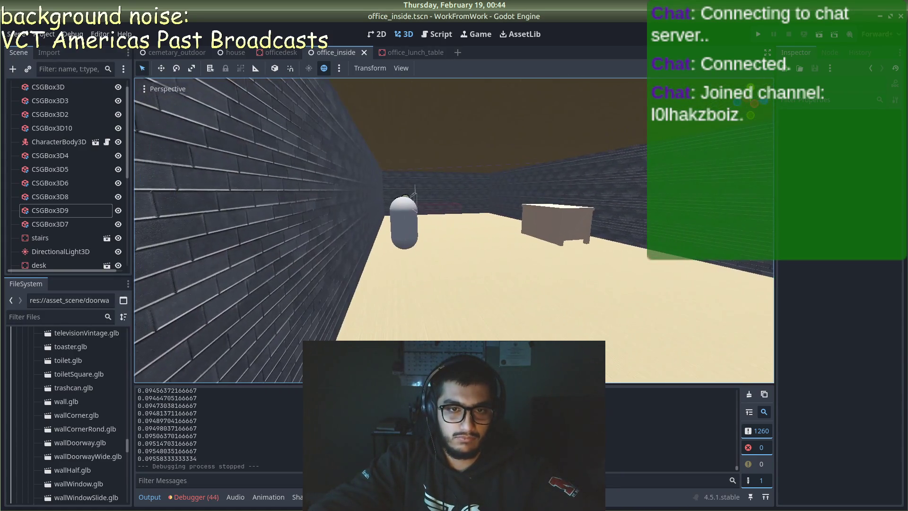
pyautogui.scroll(10, 90, 410)
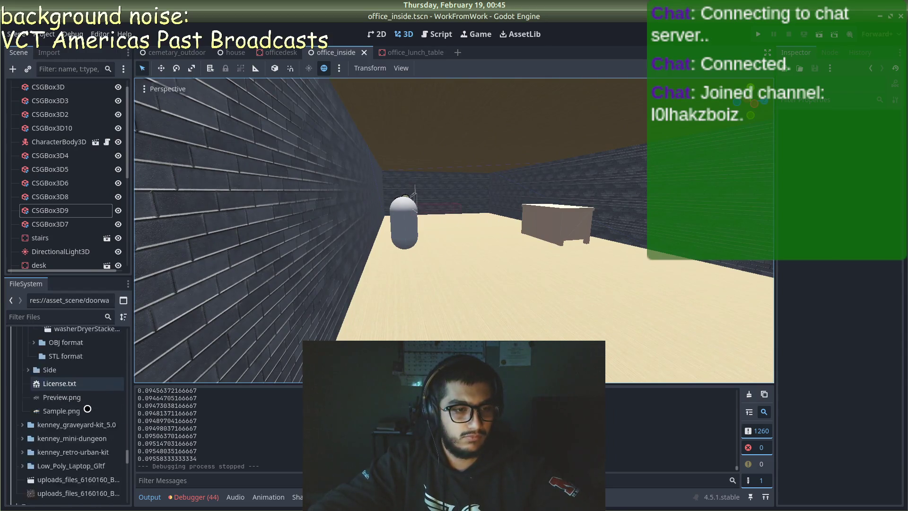
pyautogui.scroll(1, 88, 410)
pyautogui.moveTo(79, 387)
pyautogui.mouseDown()
pyautogui.moveTo(114, 396)
pyautogui.moveTo(373, 260)
pyautogui.moveTo(372, 246)
pyautogui.mouseUp()
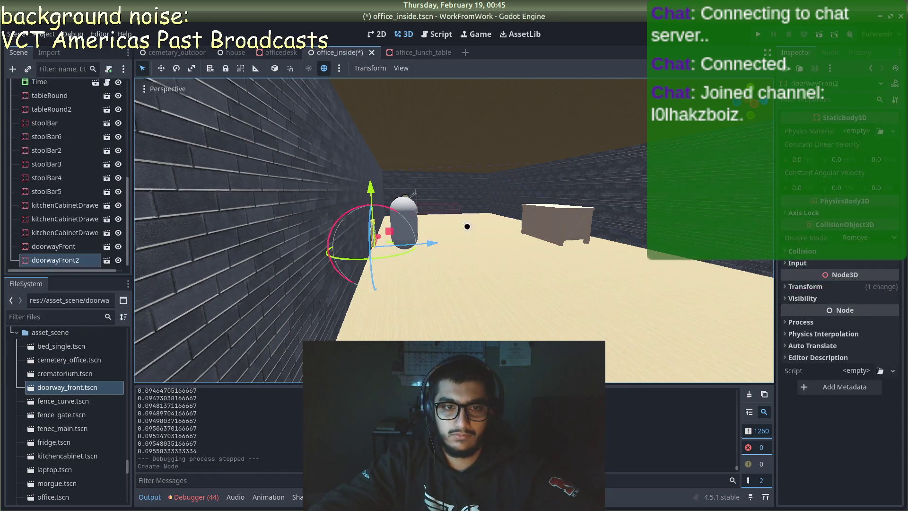
# - Set the doorway's Y position to 0.5 and its uniform scale to 3
pyautogui.click(783, 286)
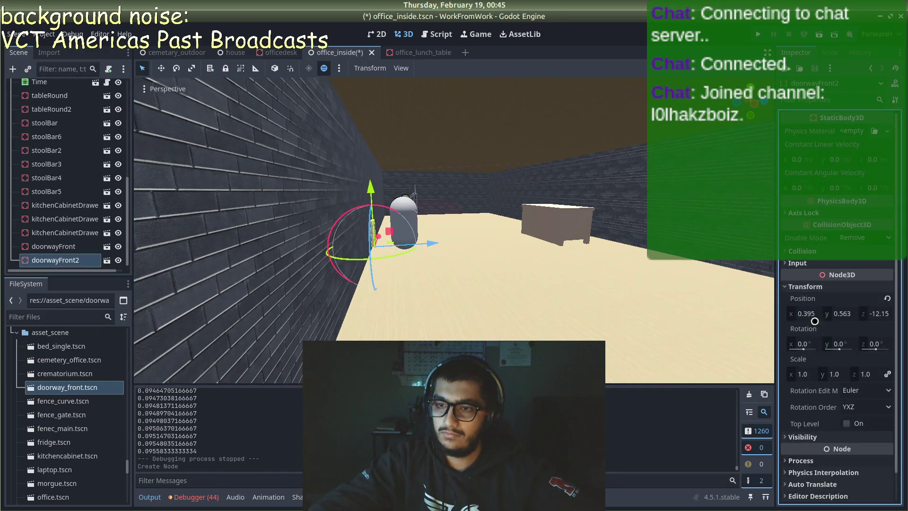
pyautogui.click(839, 315)
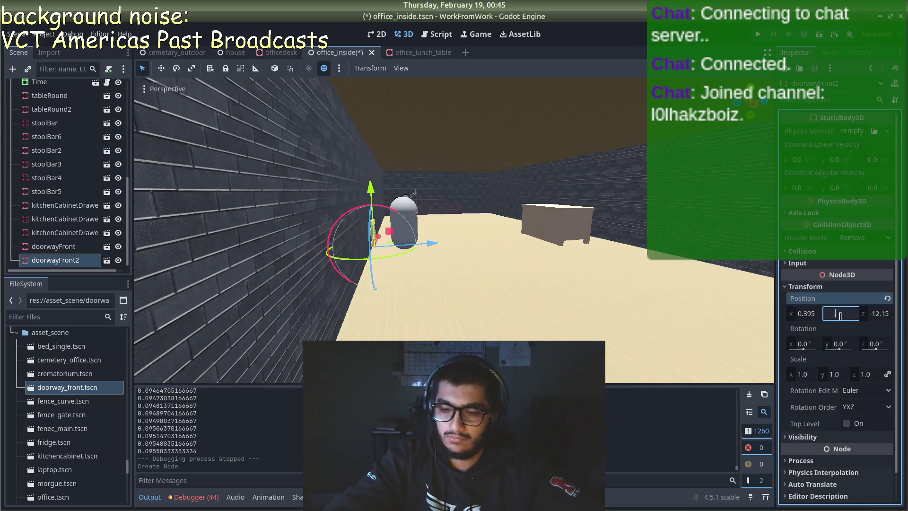
pyautogui.write('5')
pyautogui.press('Return')
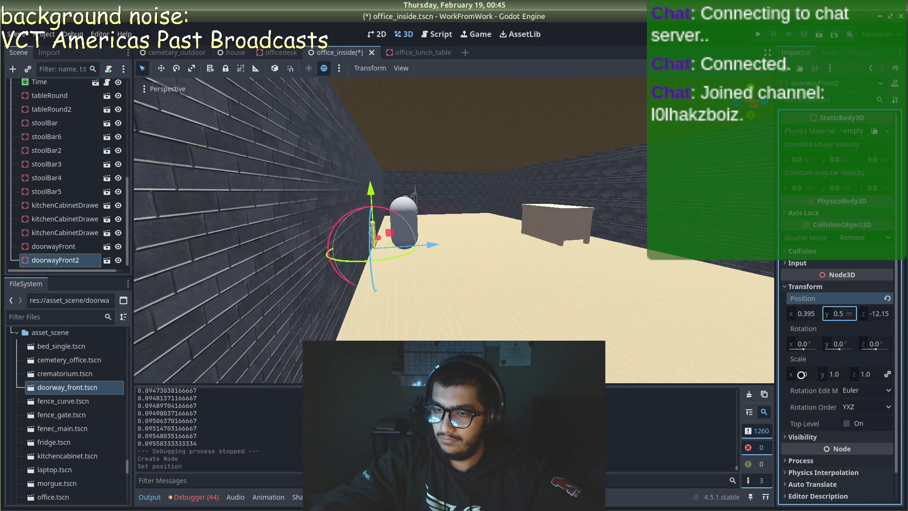
pyautogui.click(800, 374)
pyautogui.write('4')
pyautogui.press('Return')
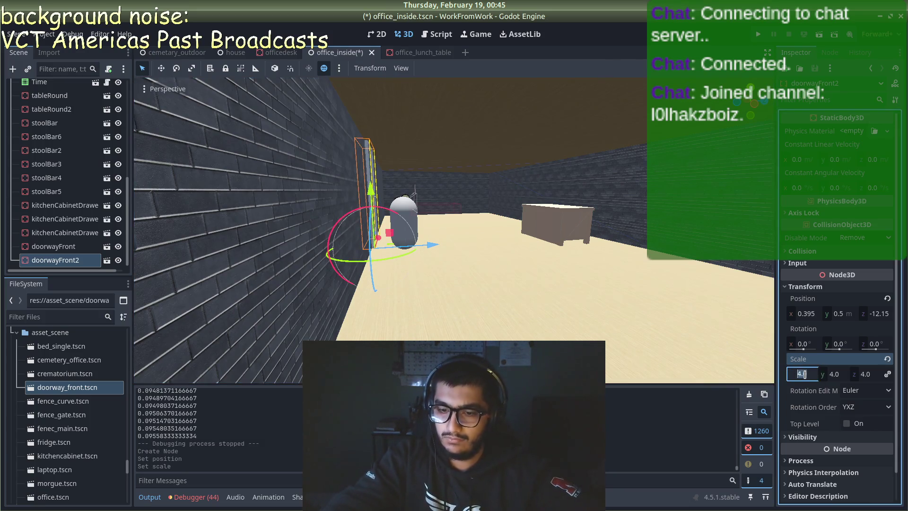
pyautogui.write('3')
pyautogui.press('Return')
# - Set doorwayFront2's position to x 0 and z -11
pyautogui.moveTo(431, 322)
pyautogui.mouseDown()
pyautogui.moveTo(472, 331)
pyautogui.moveTo(658, 292)
pyautogui.mouseUp()
pyautogui.press('a')
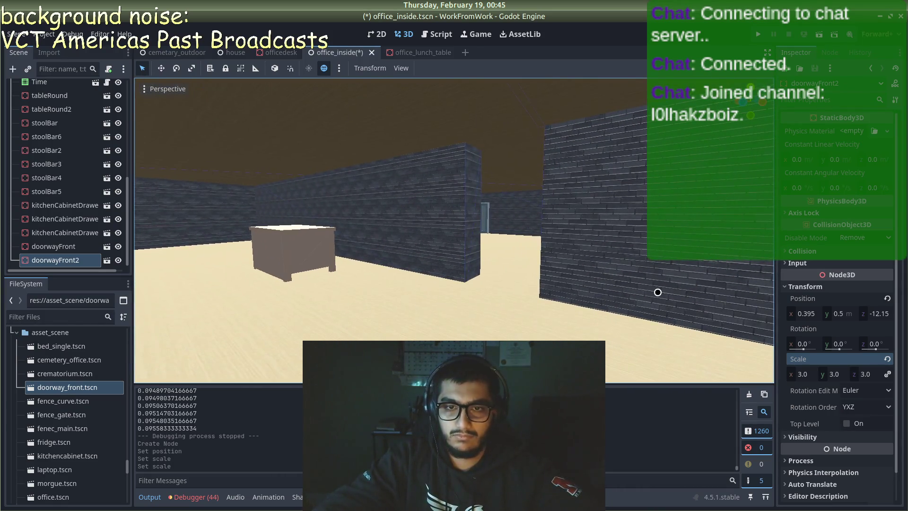
pyautogui.moveTo(395, 275); pyautogui.dragTo(378, 283)
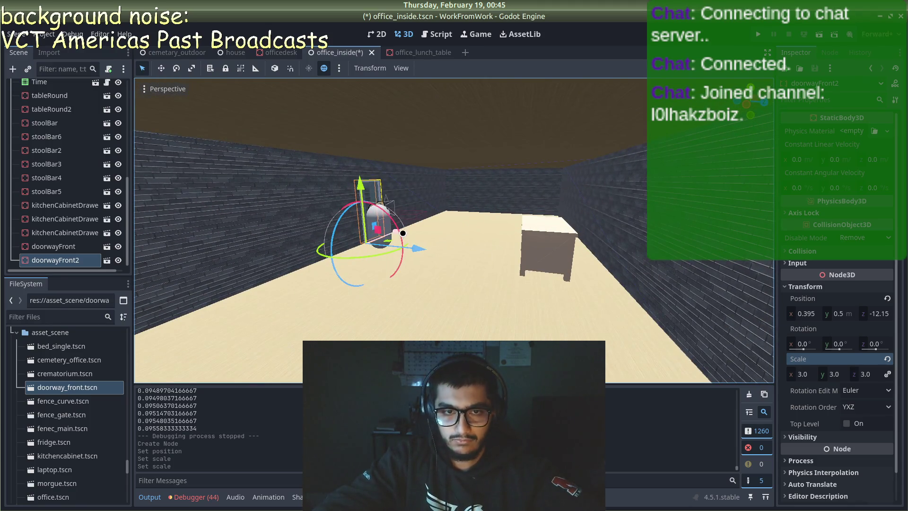
pyautogui.scroll(5, 75, 133)
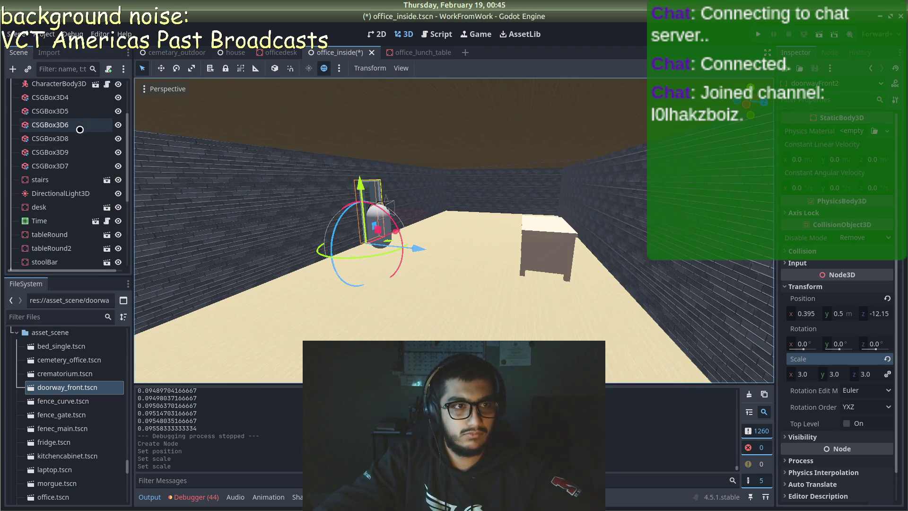
pyautogui.click(66, 109)
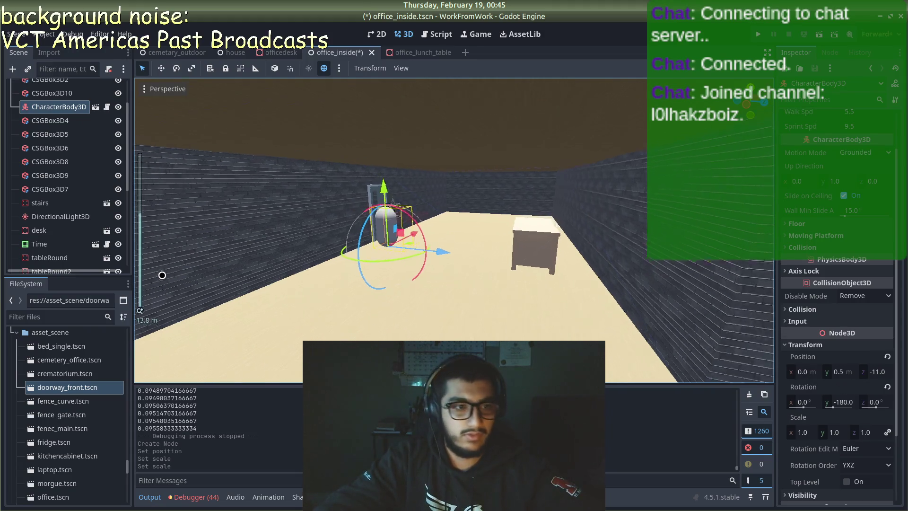
pyautogui.scroll(-6, 50, 254)
pyautogui.click(50, 255)
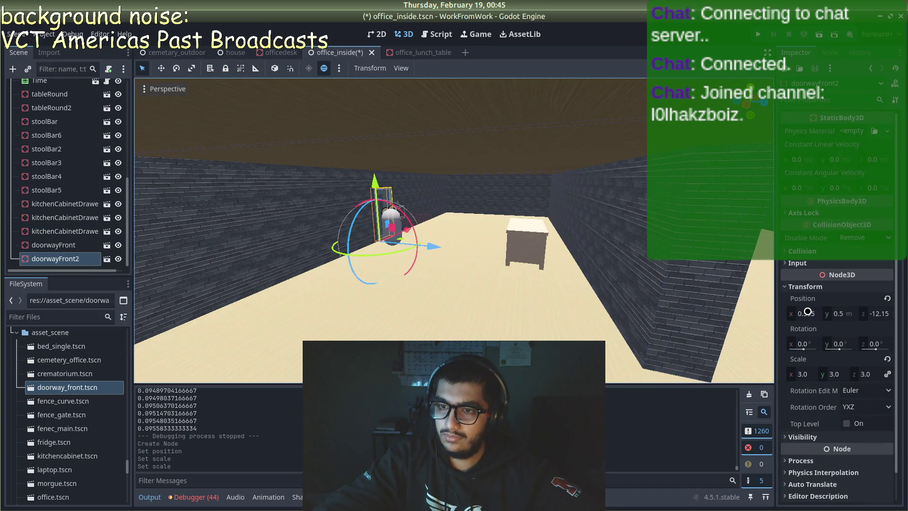
pyautogui.click(808, 313)
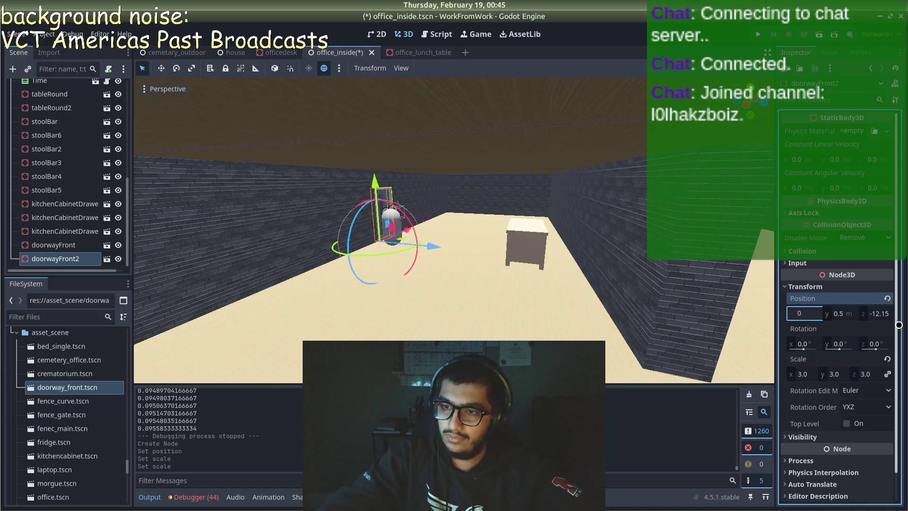
pyautogui.click(879, 313)
pyautogui.write('-11')
pyautogui.press('Return')
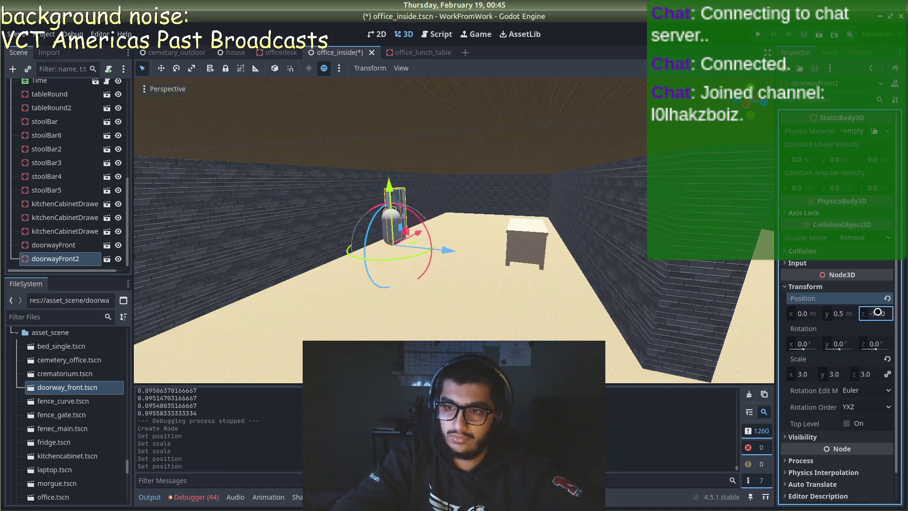
# - Slide the doorway to about (-0.593, 0.5, -12.03) at the end wall and save
pyautogui.moveTo(419, 292)
pyautogui.mouseDown()
pyautogui.moveTo(583, 314)
pyautogui.moveTo(454, 318)
pyautogui.moveTo(475, 329)
pyautogui.moveTo(461, 318)
pyautogui.moveTo(519, 308)
pyautogui.moveTo(390, 308)
pyautogui.moveTo(402, 227)
pyautogui.moveTo(260, 300)
pyautogui.moveTo(349, 262)
pyautogui.moveTo(424, 207)
pyautogui.mouseUp()
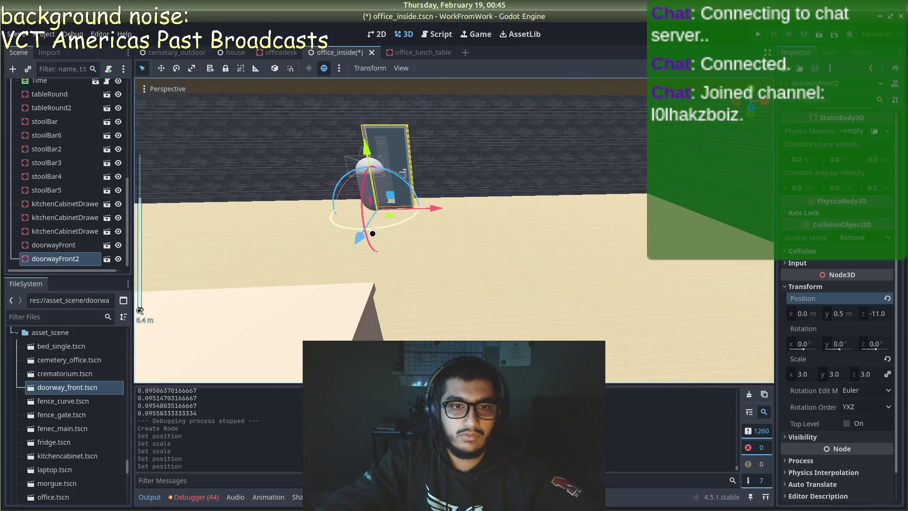
pyautogui.moveTo(352, 242); pyautogui.dragTo(353, 242)
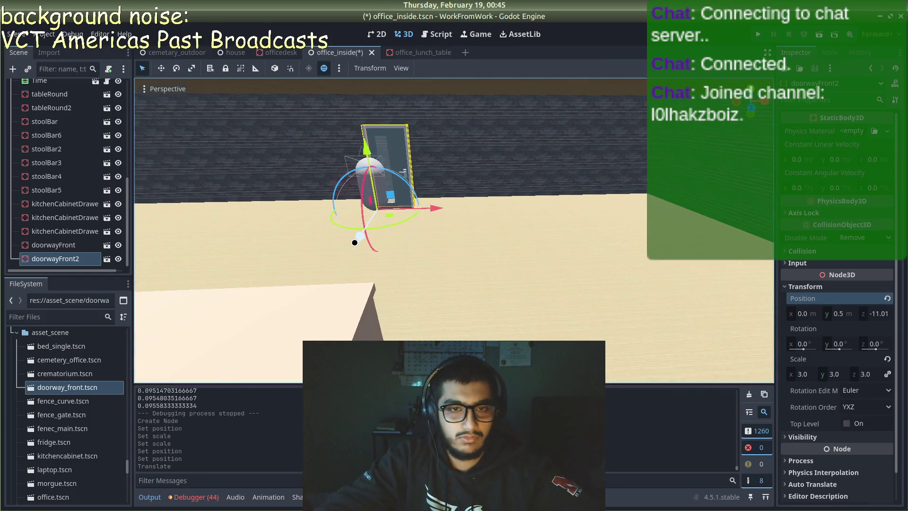
pyautogui.hotkey('ctrl', 'z')
pyautogui.moveTo(435, 211)
pyautogui.mouseDown()
pyautogui.moveTo(415, 227)
pyautogui.moveTo(202, 228)
pyautogui.mouseUp()
pyautogui.moveTo(485, 207)
pyautogui.mouseDown()
pyautogui.moveTo(524, 227)
pyautogui.moveTo(513, 220)
pyautogui.moveTo(529, 219)
pyautogui.mouseUp()
pyautogui.hotkey('ctrl', 's')
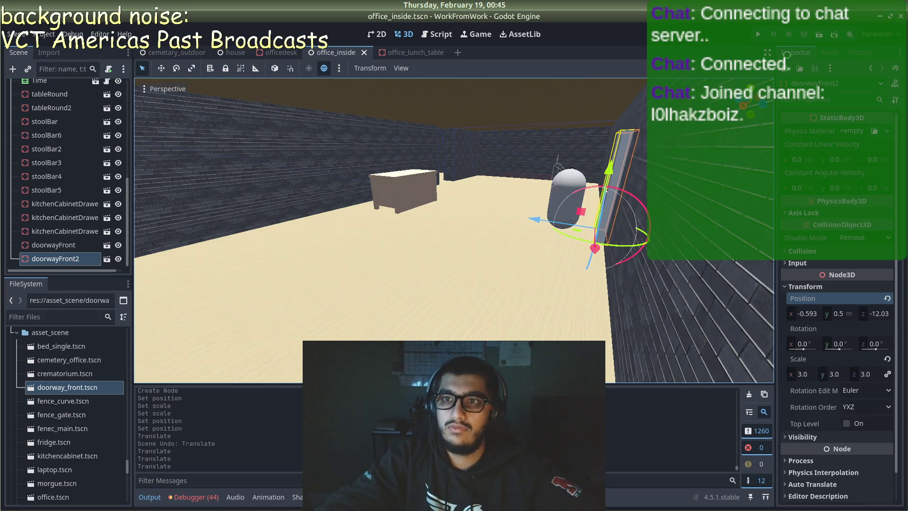
pyautogui.press('F5')
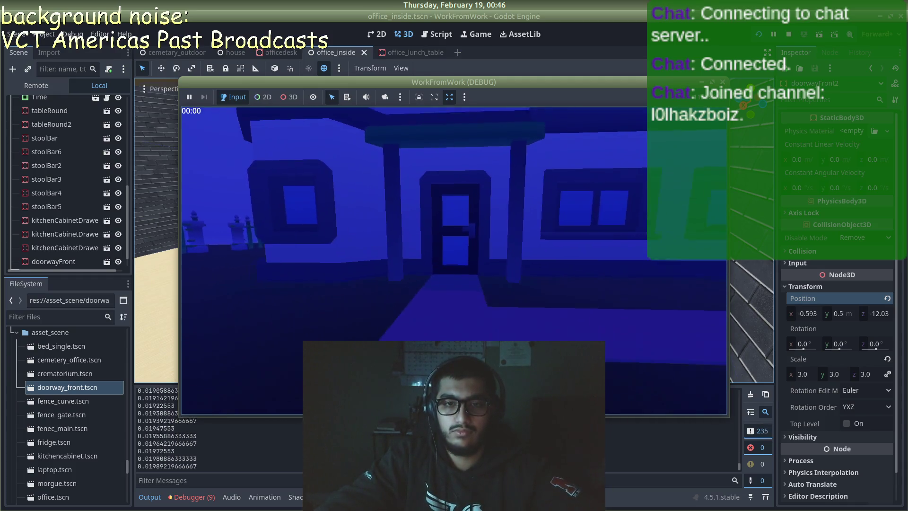
pyautogui.press('e')
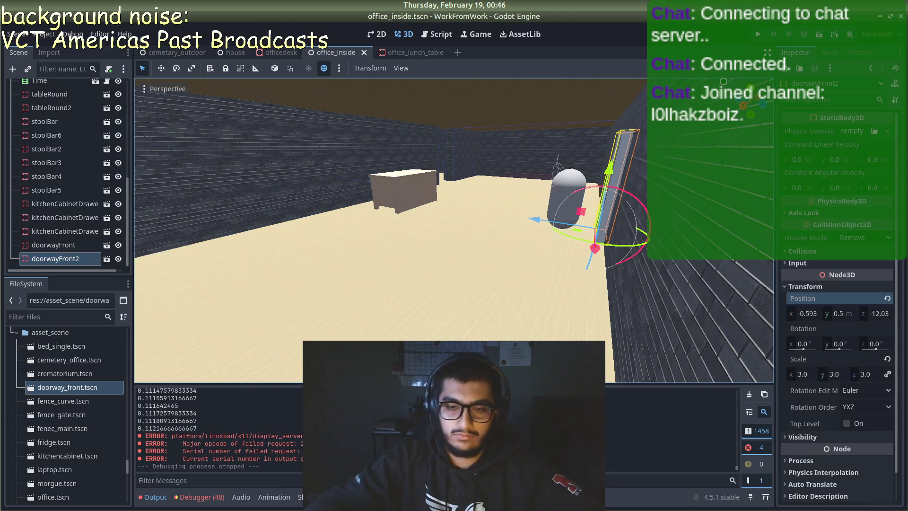
# - Orbit the office view toward the brick wall and the round tables and stools
pyautogui.hotkey('alt', 'Tab')
pyautogui.hotkey('alt', 'Tab')
pyautogui.hotkey('alt', 'Tab')
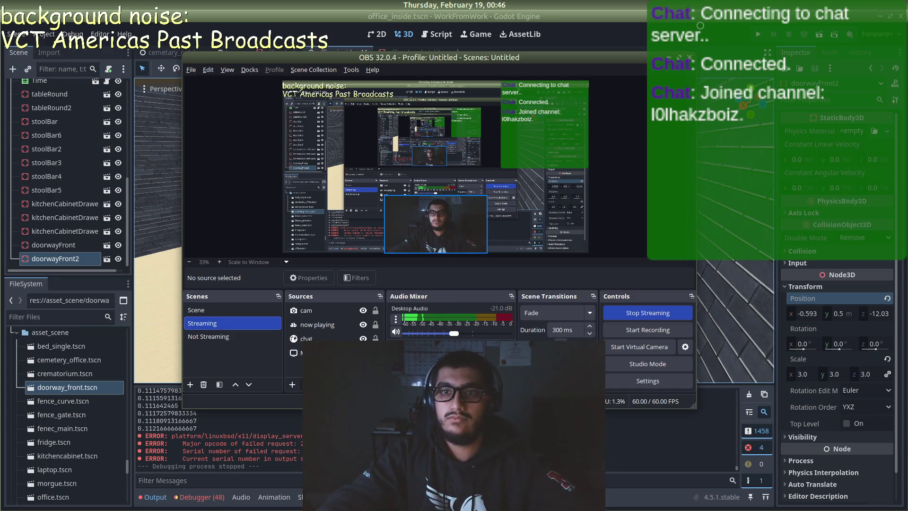
pyautogui.hotkey('alt', 'Tab')
pyautogui.scroll(-5, 510, 180)
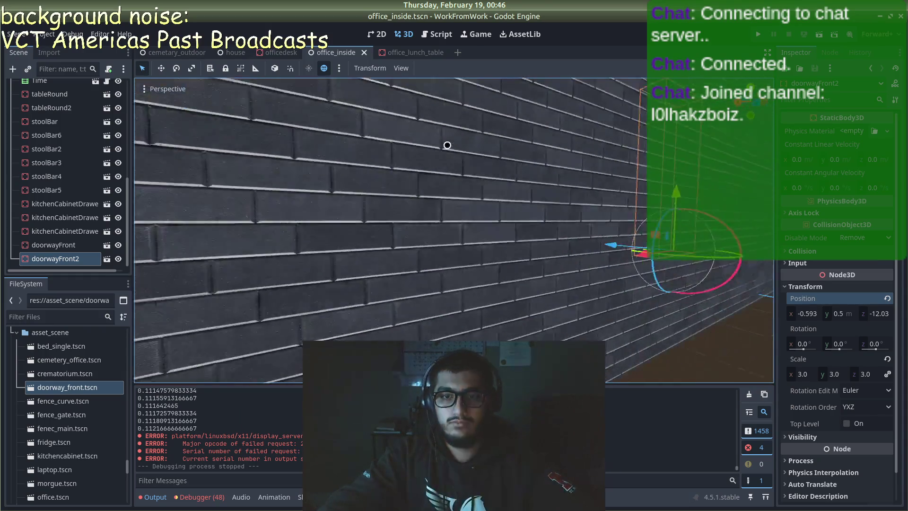
pyautogui.click(605, 278)
pyautogui.scroll(10, 605, 278)
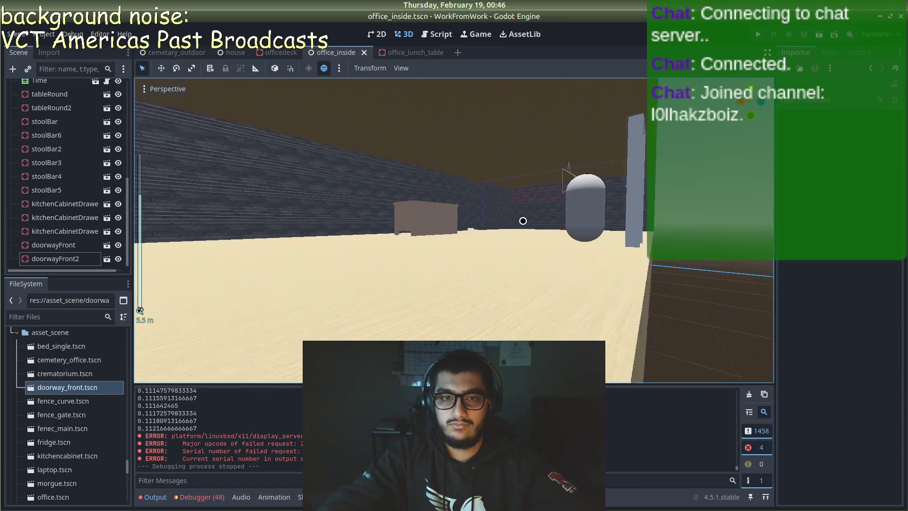
pyautogui.scroll(2, 523, 221)
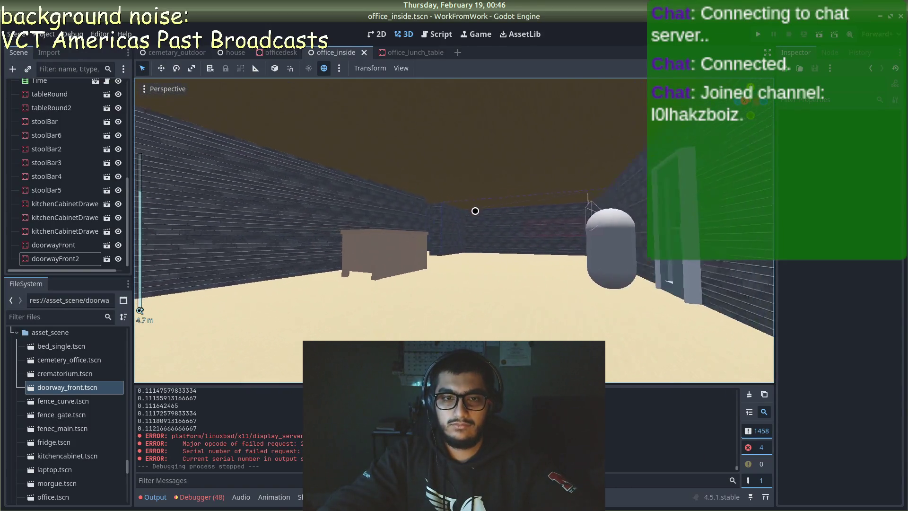
pyautogui.moveTo(475, 211)
pyautogui.mouseDown()
pyautogui.moveTo(572, 265)
pyautogui.moveTo(442, 219)
pyautogui.mouseUp()
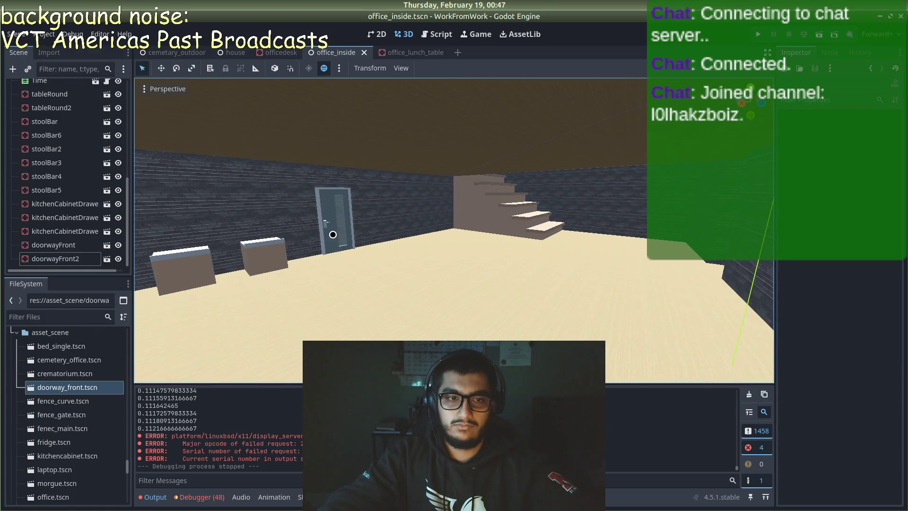
pyautogui.moveTo(333, 235)
pyautogui.mouseDown()
pyautogui.moveTo(242, 238)
pyautogui.moveTo(379, 222)
pyautogui.moveTo(298, 243)
pyautogui.moveTo(376, 296)
pyautogui.moveTo(490, 239)
pyautogui.moveTo(419, 276)
pyautogui.moveTo(437, 261)
pyautogui.mouseUp()
pyautogui.scroll(-2, 437, 261)
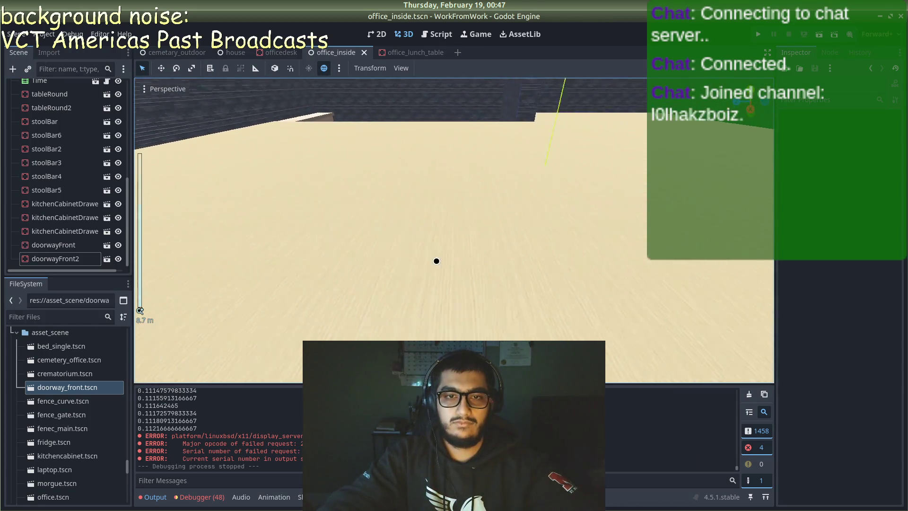
# - Survey the sand floor, walls and stairs from above, then switch to officedesk.tscn
pyautogui.moveTo(545, 239)
pyautogui.mouseDown()
pyautogui.moveTo(577, 213)
pyautogui.moveTo(566, 227)
pyautogui.moveTo(480, 240)
pyautogui.moveTo(336, 215)
pyautogui.moveTo(412, 268)
pyautogui.moveTo(571, 244)
pyautogui.moveTo(618, 195)
pyautogui.moveTo(428, 174)
pyautogui.moveTo(457, 169)
pyautogui.moveTo(582, 254)
pyautogui.moveTo(534, 254)
pyautogui.mouseUp()
pyautogui.scroll(-3, 531, 237)
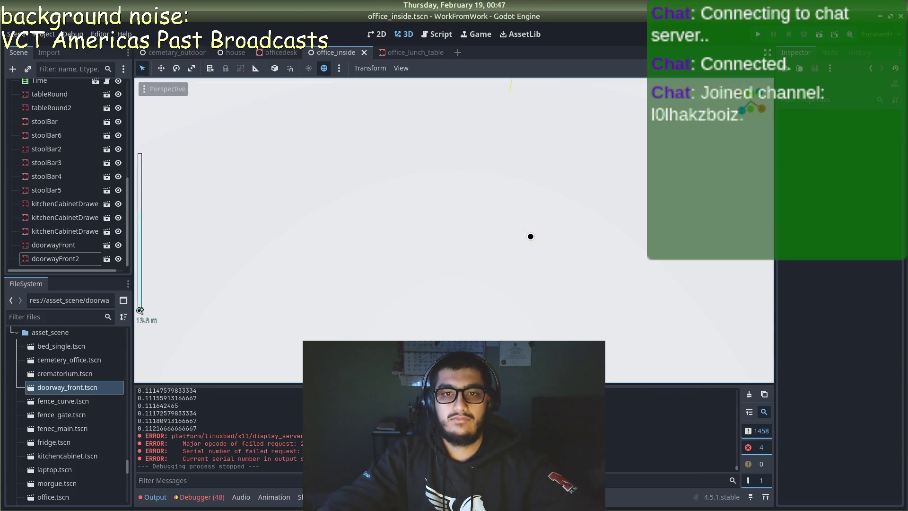
pyautogui.scroll(2, 535, 233)
pyautogui.moveTo(541, 215)
pyautogui.mouseDown()
pyautogui.moveTo(403, 140)
pyautogui.moveTo(333, 157)
pyautogui.mouseUp()
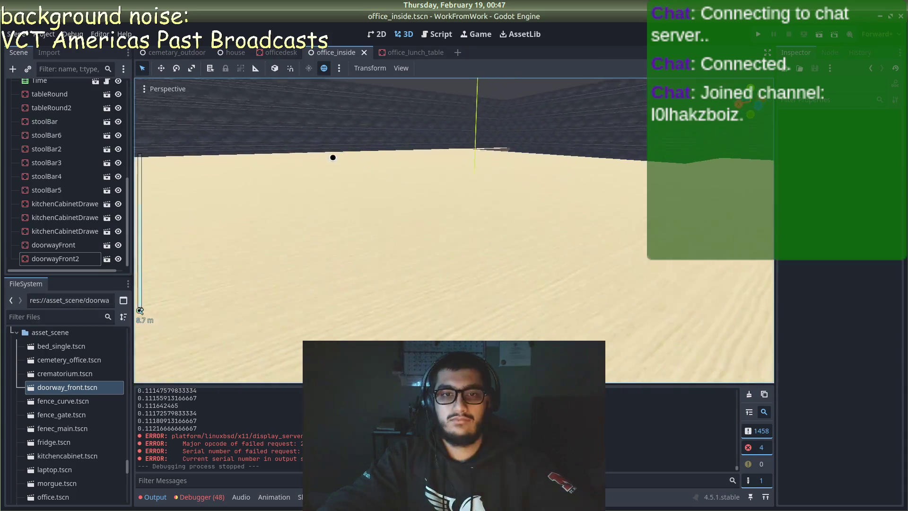
pyautogui.moveTo(472, 144)
pyautogui.mouseDown()
pyautogui.moveTo(549, 168)
pyautogui.moveTo(543, 265)
pyautogui.moveTo(652, 135)
pyautogui.mouseUp()
pyautogui.scroll(-2, 545, 270)
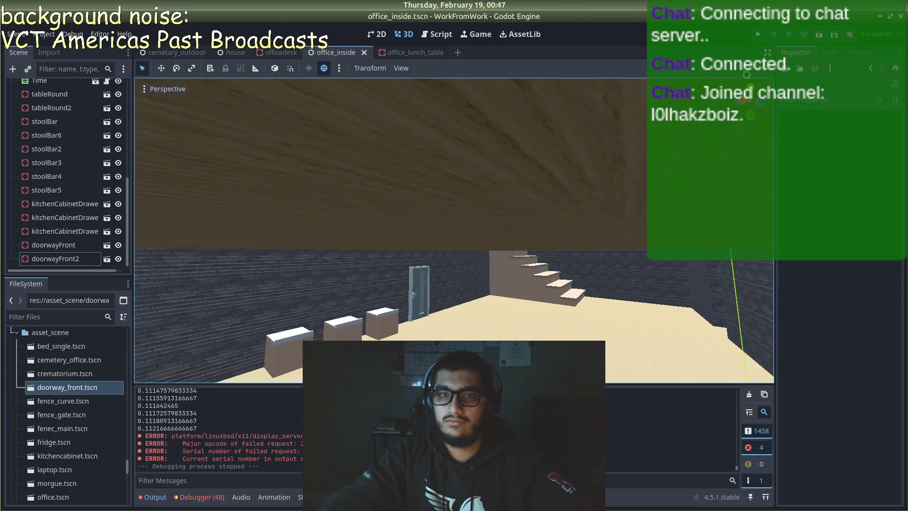
pyautogui.moveTo(252, 201)
pyautogui.mouseDown()
pyautogui.moveTo(290, 243)
pyautogui.moveTo(468, 282)
pyautogui.moveTo(538, 285)
pyautogui.moveTo(329, 110)
pyautogui.mouseUp()
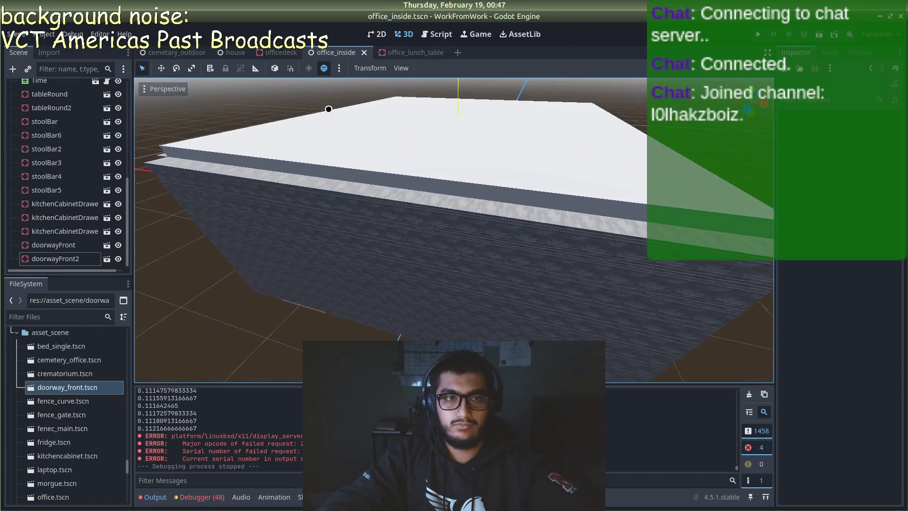
pyautogui.click(279, 53)
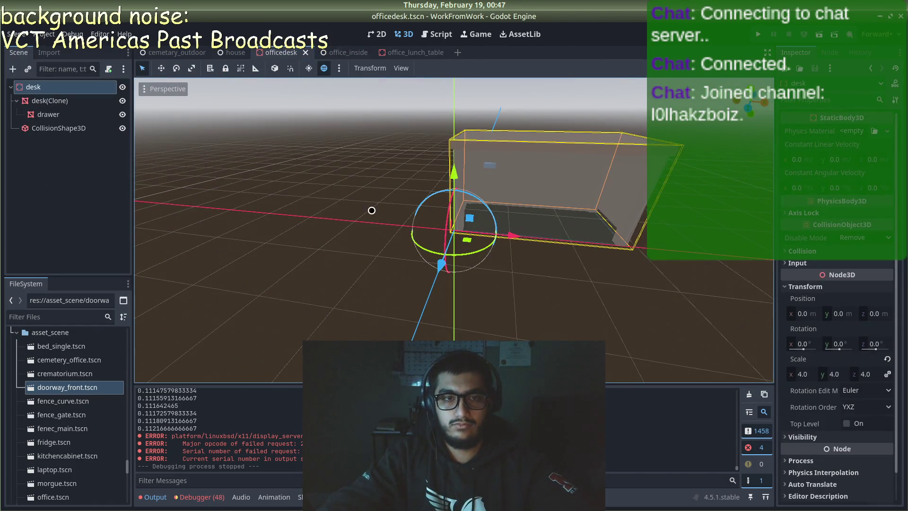
# - Close the officedesk and office_lunch_table tabs, leaving house.tscn in view
pyautogui.click(371, 209)
pyautogui.click(305, 52)
pyautogui.middleClick(364, 50)
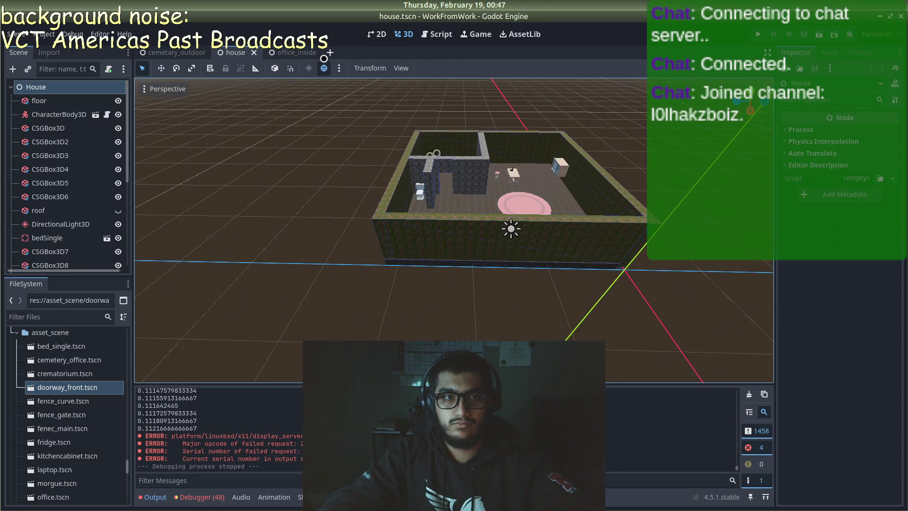
pyautogui.scroll(2, 440, 272)
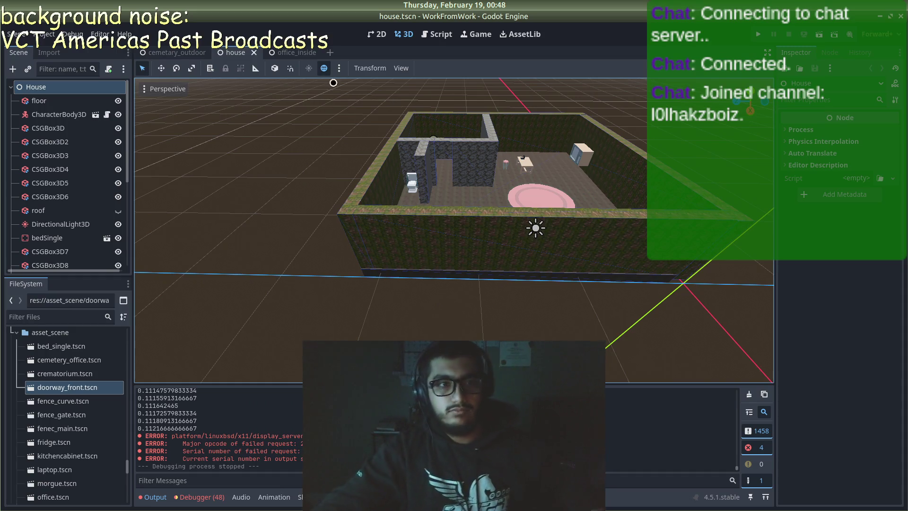
# - Expand the kenney_graveyard-kit_5.0 folder in the FileSystem panel
pyautogui.scroll(-15, 60, 410)
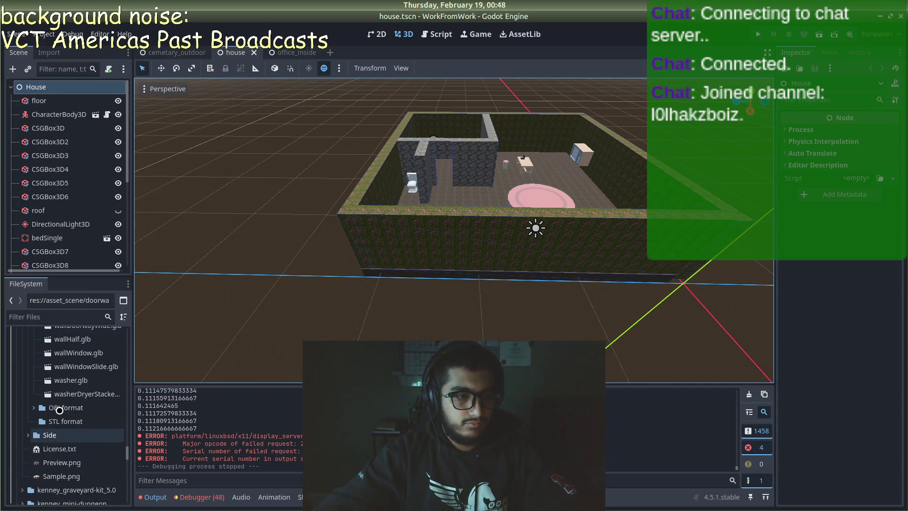
pyautogui.scroll(15, 60, 410)
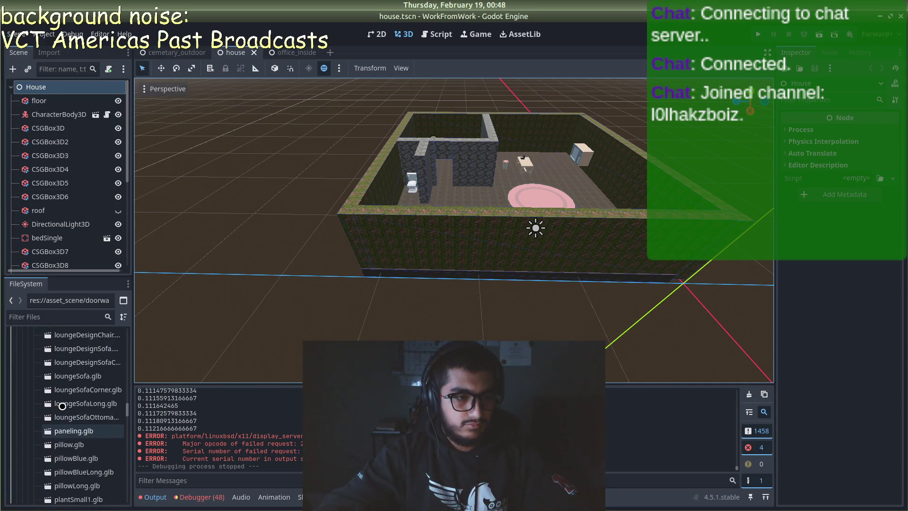
pyautogui.scroll(15, 66, 405)
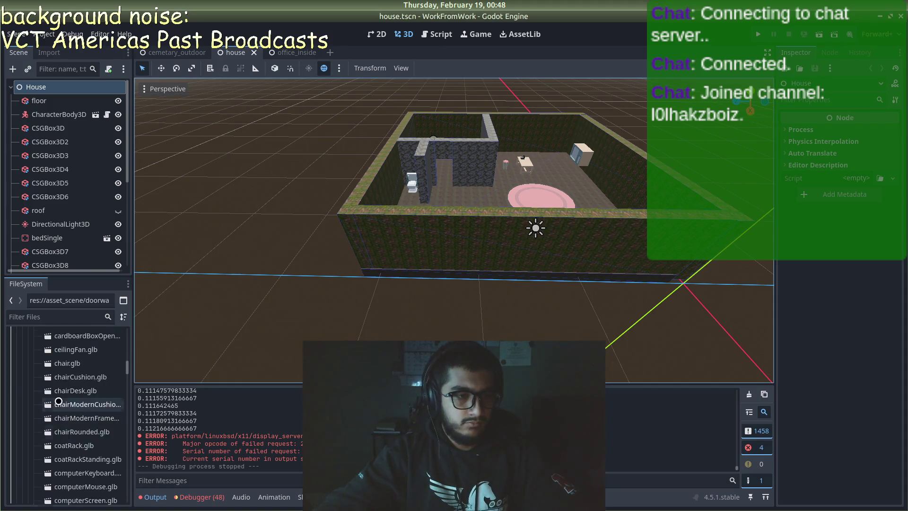
pyautogui.scroll(10, 59, 400)
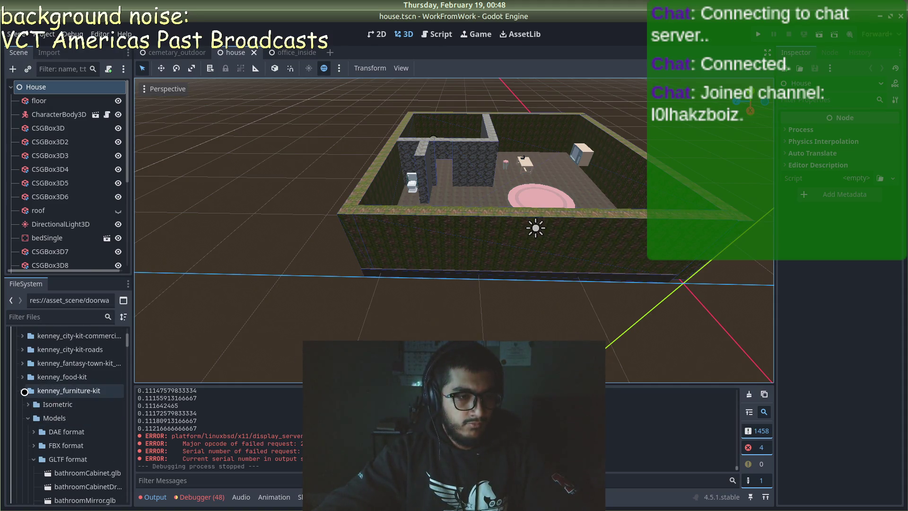
pyautogui.click(30, 388)
pyautogui.scroll(3, 29, 388)
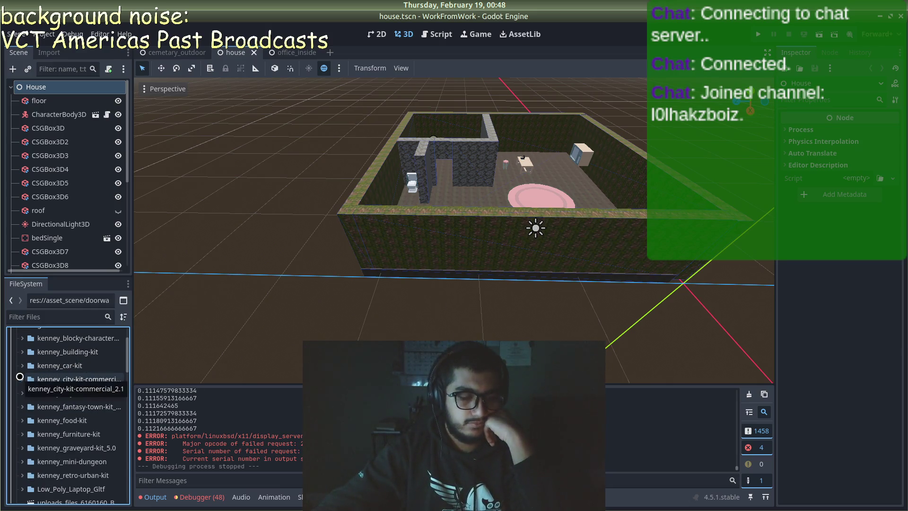
pyautogui.scroll(-3, 30, 427)
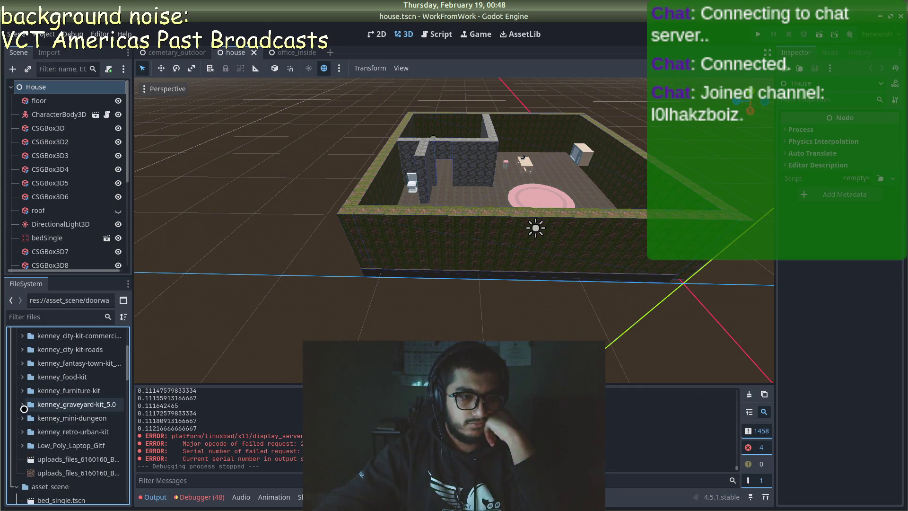
pyautogui.click(23, 407)
# - Browse the kit's GLB format models and open the grave.glb import preview
pyautogui.scroll(-3, 35, 404)
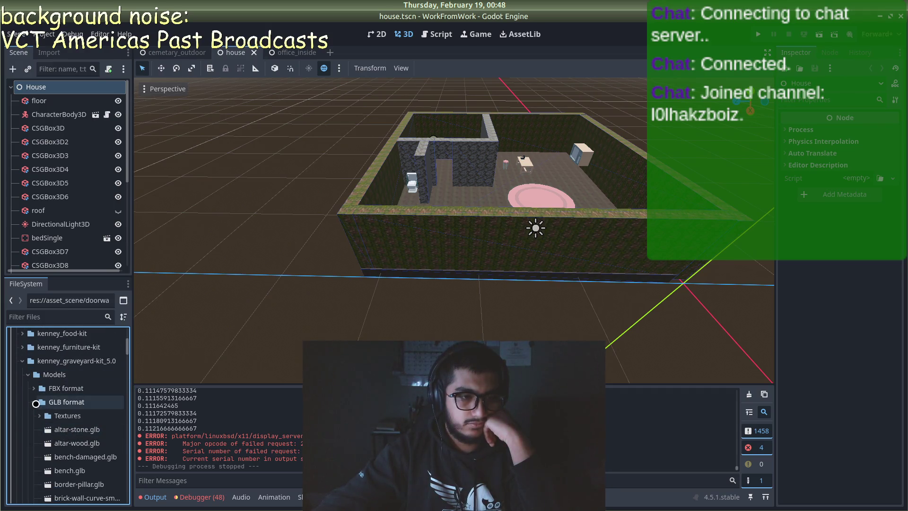
pyautogui.scroll(-5, 35, 404)
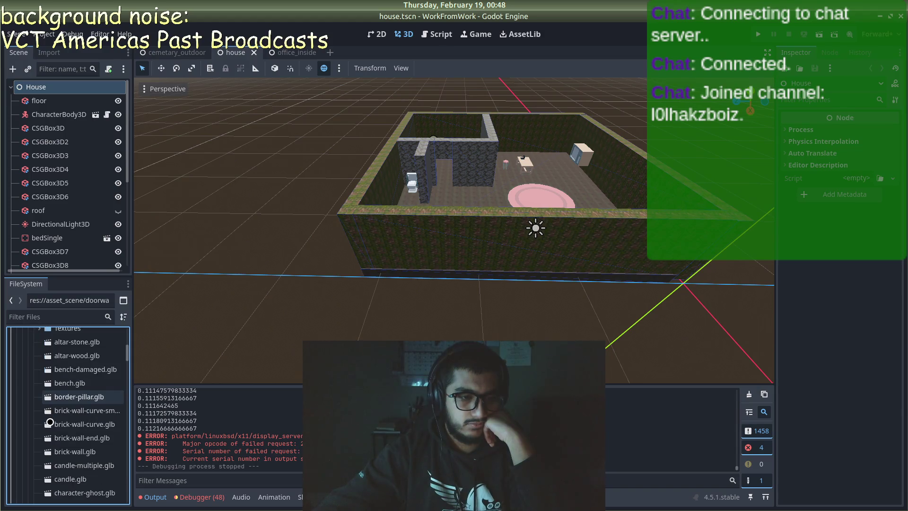
pyautogui.scroll(-5, 49, 422)
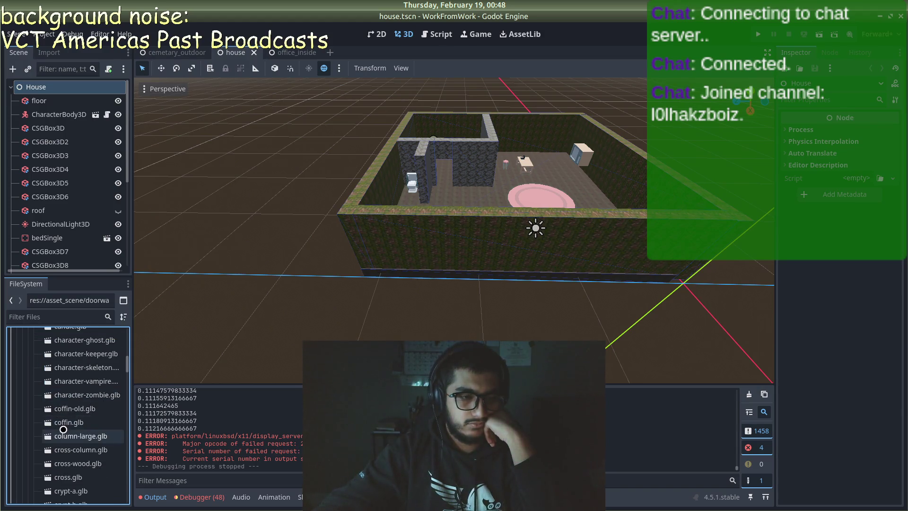
pyautogui.click(66, 422)
pyautogui.scroll(-1, 66, 421)
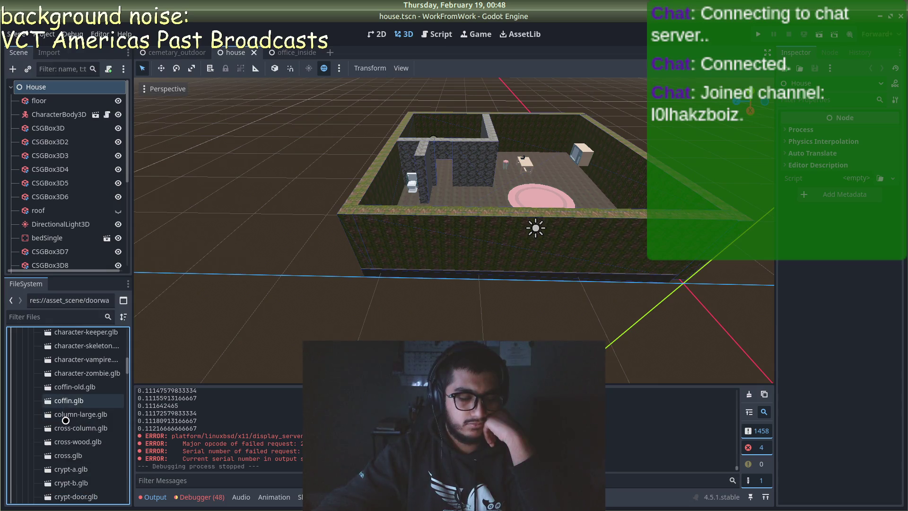
pyautogui.scroll(-6, 66, 420)
pyautogui.click(66, 420)
pyautogui.scroll(-1, 66, 421)
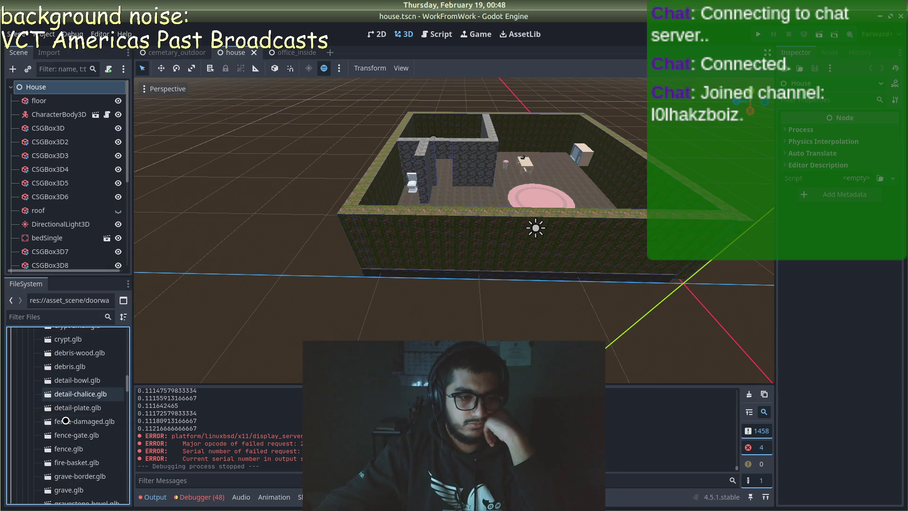
pyautogui.doubleClick(71, 490)
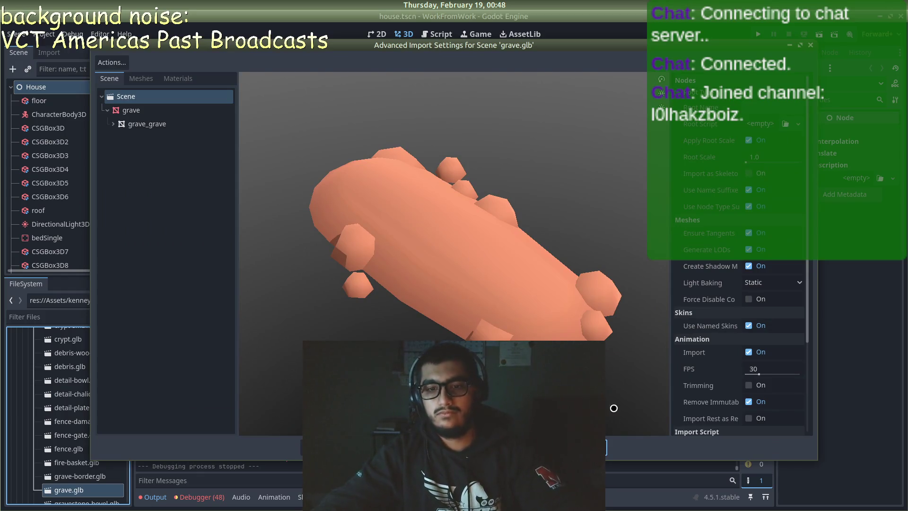
# - Create a new inherited scene from grave.glb and save it as grave.tscn
pyautogui.press('Escape')
pyautogui.rightClick(89, 490)
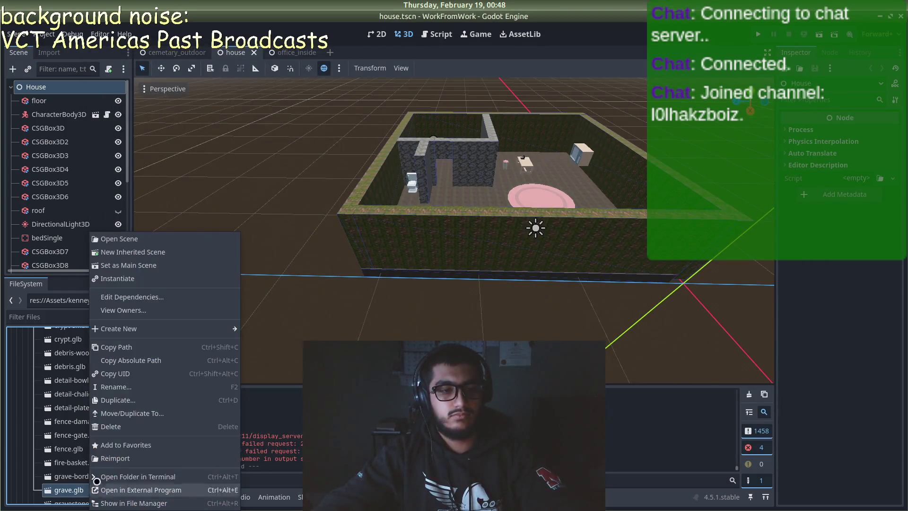
pyautogui.click(169, 251)
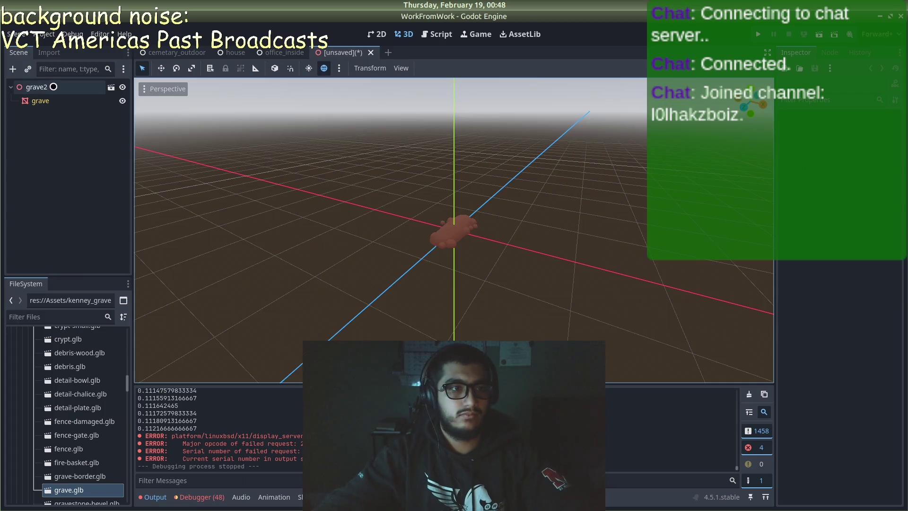
pyautogui.click(53, 87)
pyautogui.moveTo(202, 51)
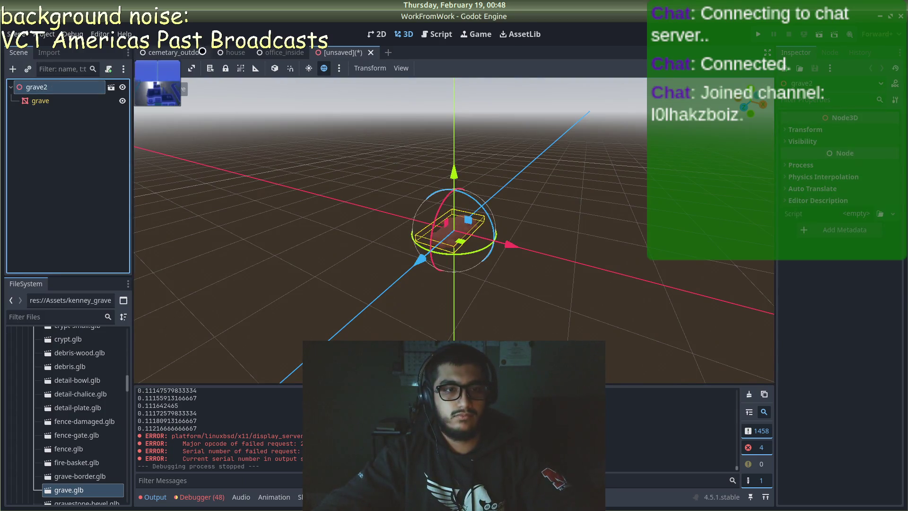
pyautogui.hotkey('ctrl', 's')
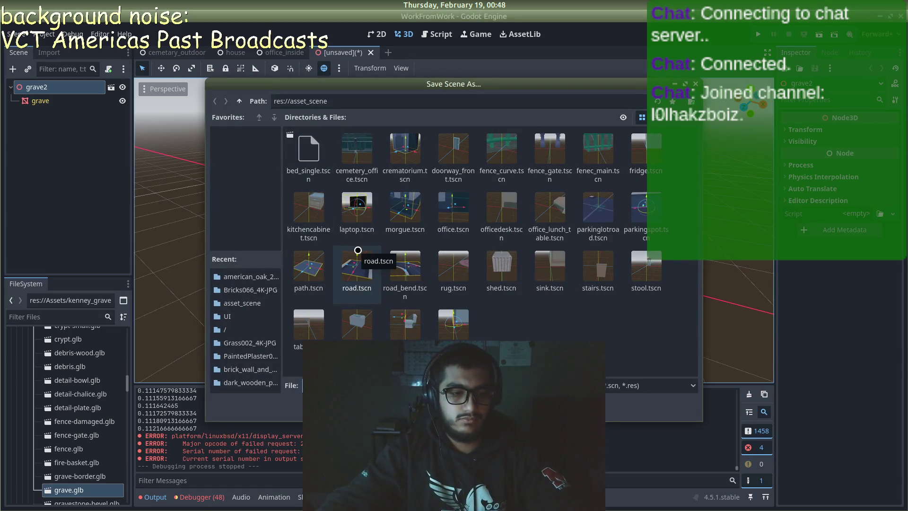
pyautogui.press('Return')
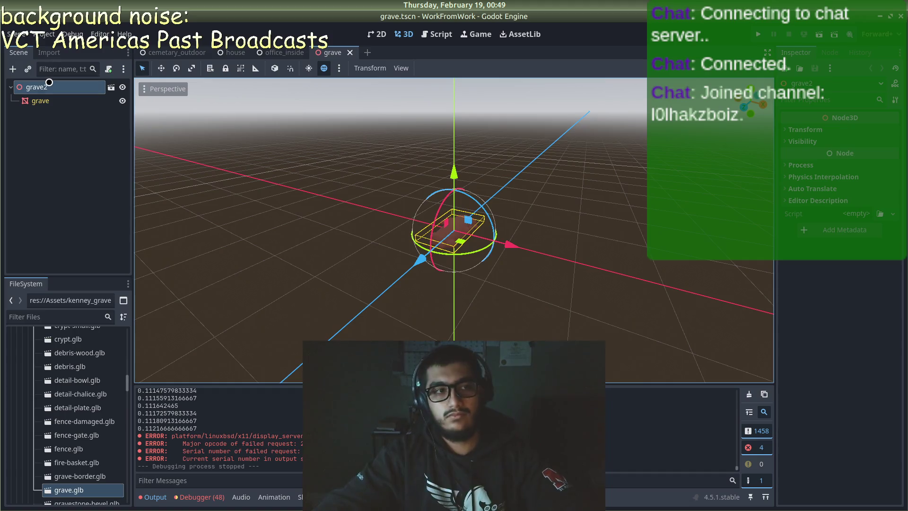
# - Clear the inheritance of the grave2 root node
pyautogui.rightClick(49, 83)
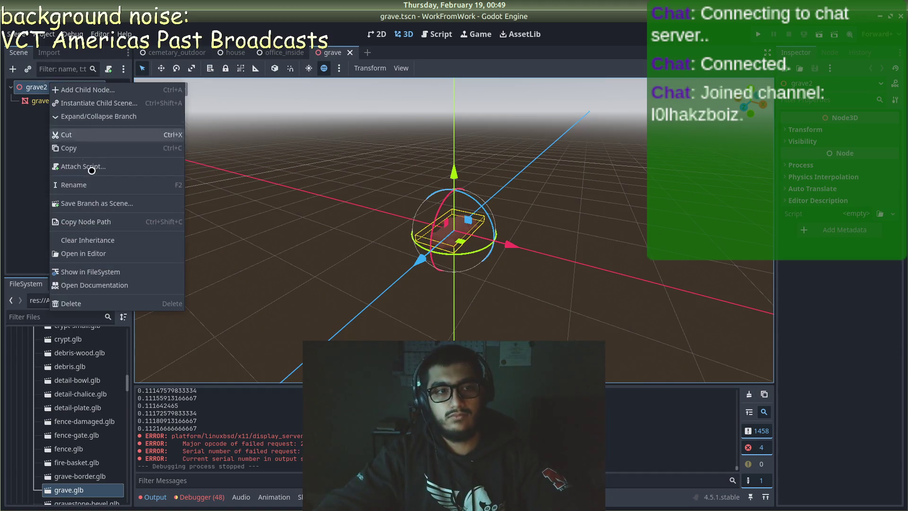
pyautogui.click(86, 240)
pyautogui.click(461, 255)
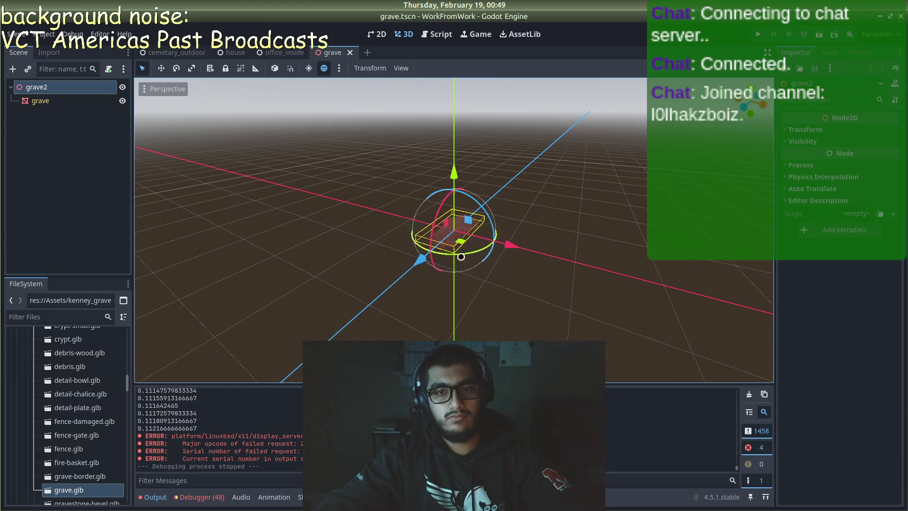
pyautogui.rightClick(66, 91)
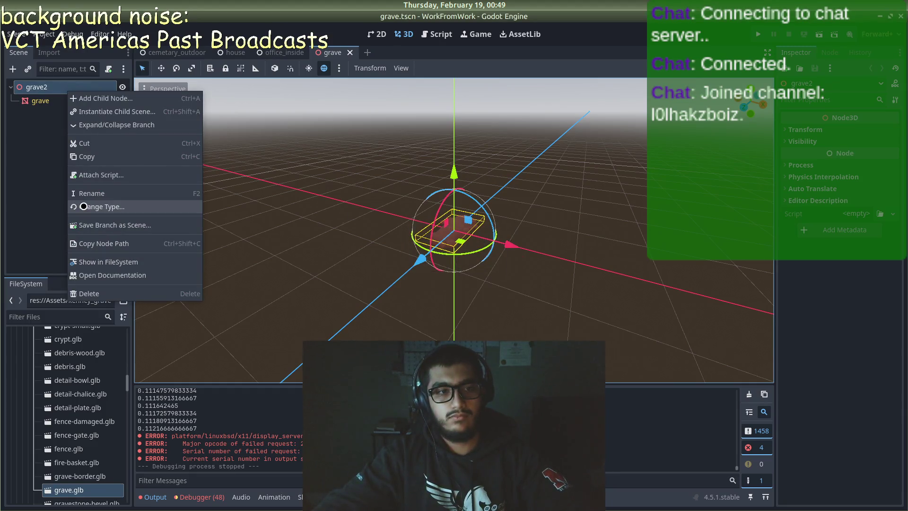
# - Convert grave2 to a StaticBody3D and add a simplified convex sibling collision shape
pyautogui.click(85, 207)
pyautogui.write('Stat')
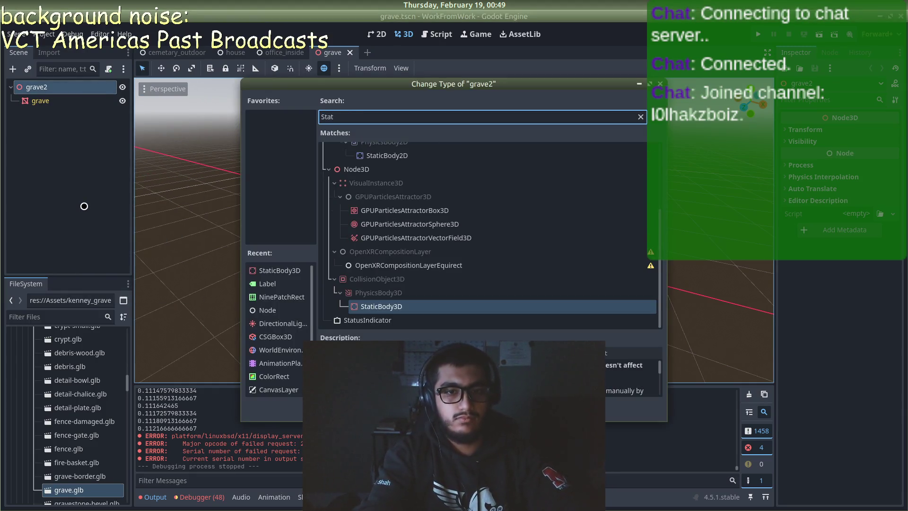
pyautogui.press('Return')
pyautogui.click(71, 100)
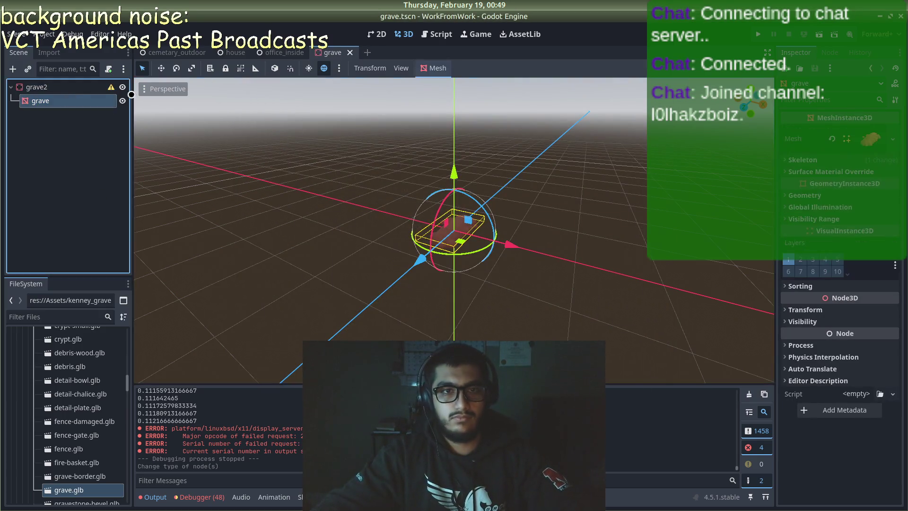
pyautogui.click(433, 68)
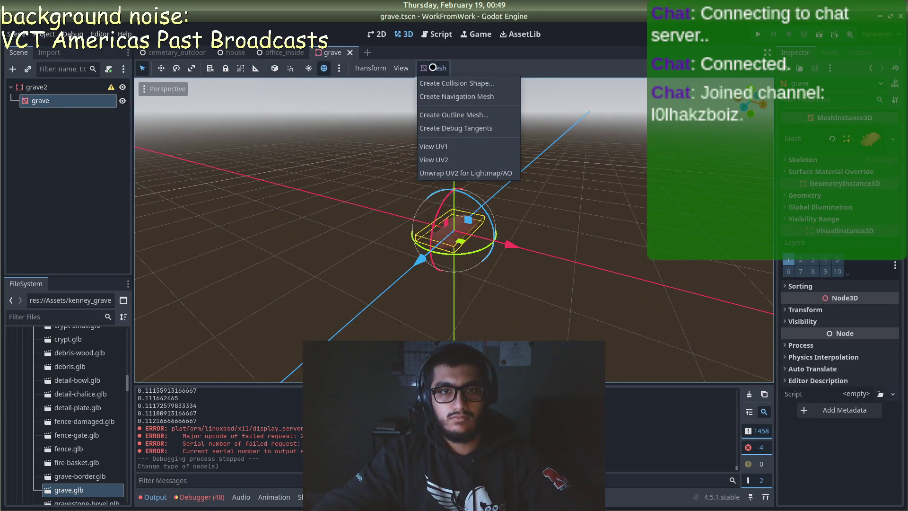
pyautogui.click(452, 83)
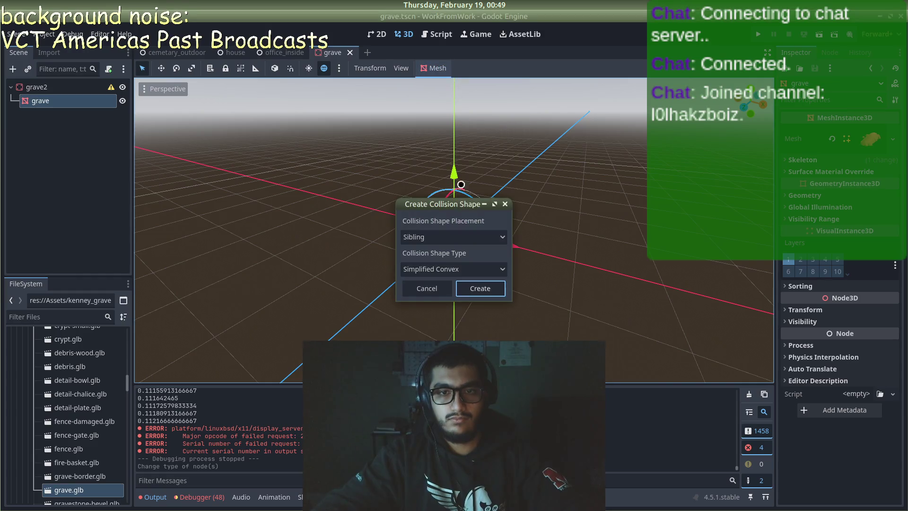
pyautogui.click(472, 288)
# - Set grave2's scale to 2, save grave.tscn, and return to the cemetery outdoor scene
pyautogui.click(52, 87)
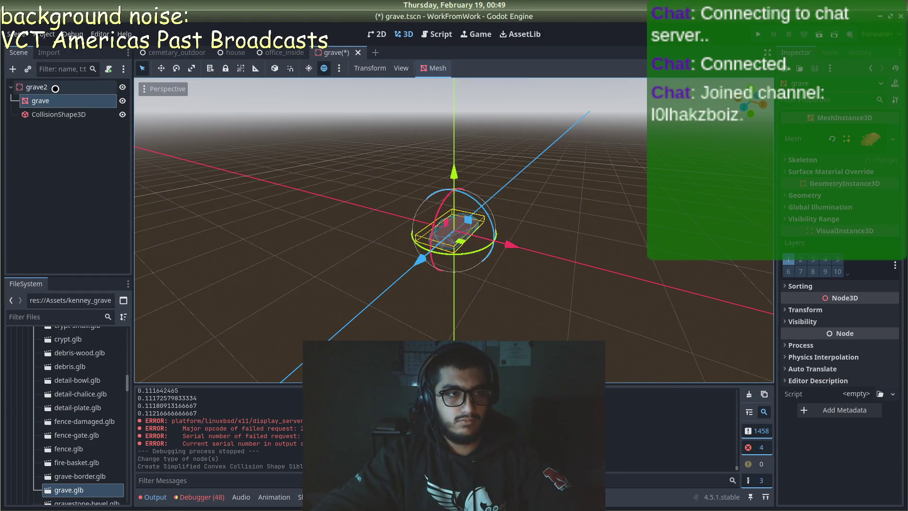
pyautogui.click(786, 287)
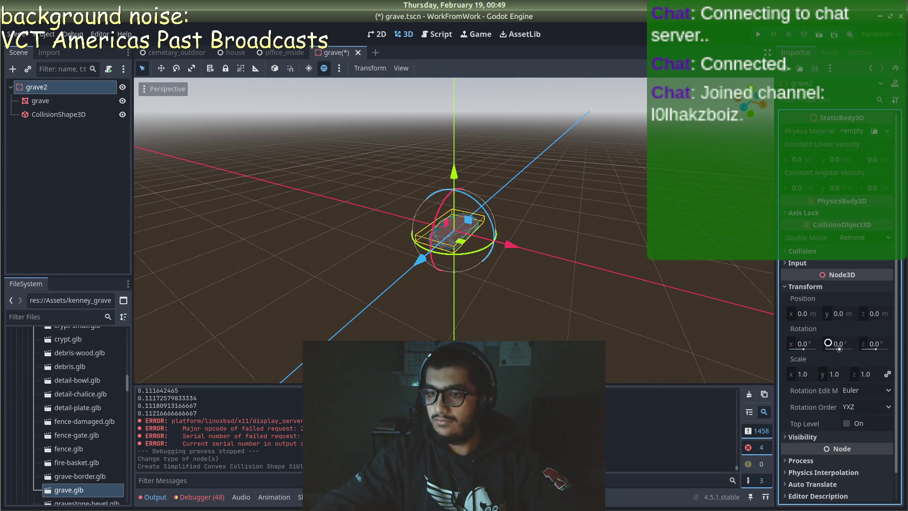
pyautogui.click(808, 374)
pyautogui.write('2')
pyautogui.press('Return')
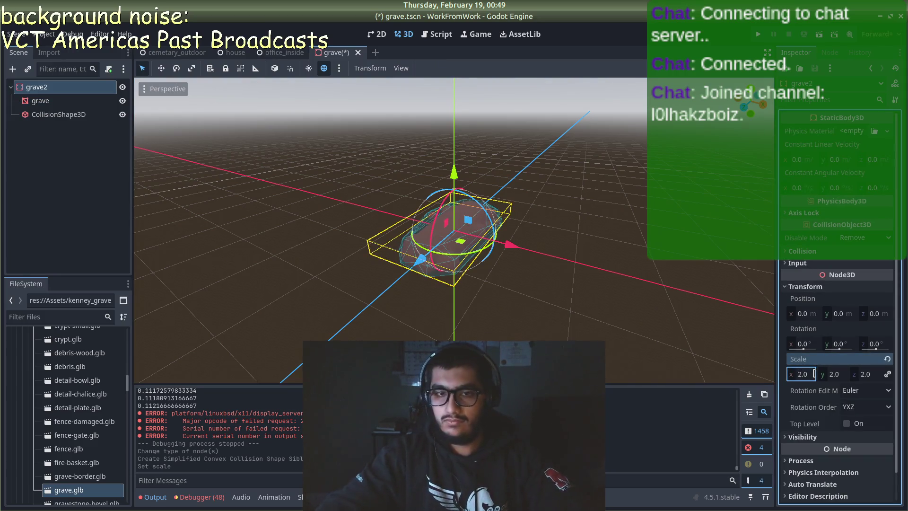
pyautogui.hotkey('ctrl', 's')
pyautogui.click(578, 200)
pyautogui.moveTo(577, 201); pyautogui.dragTo(486, 177)
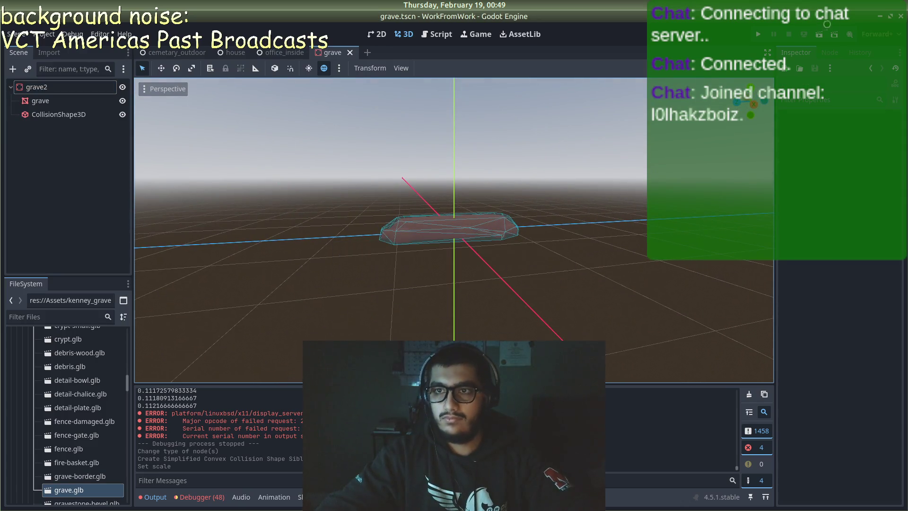
pyautogui.click(161, 53)
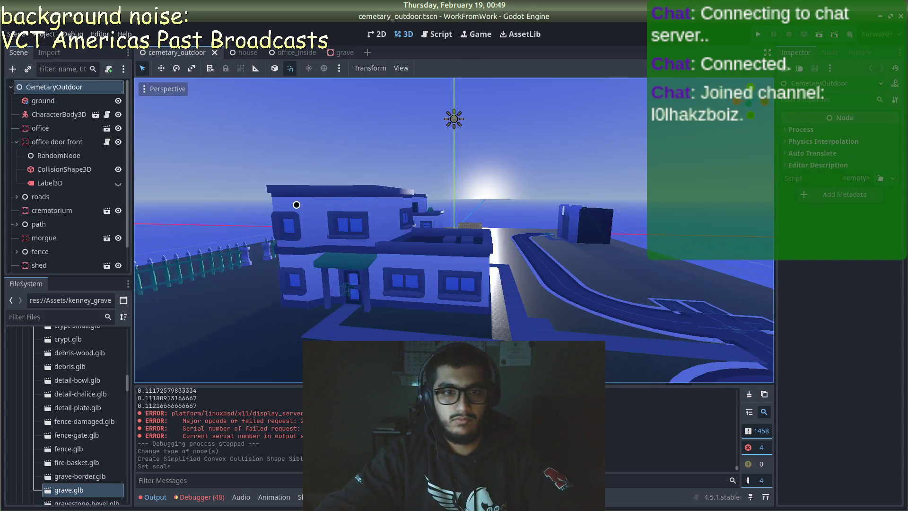
# - Place an instance of grave.tscn in the cemetery near the fence
pyautogui.scroll(-5, 386, 270)
pyautogui.scroll(5, 385, 271)
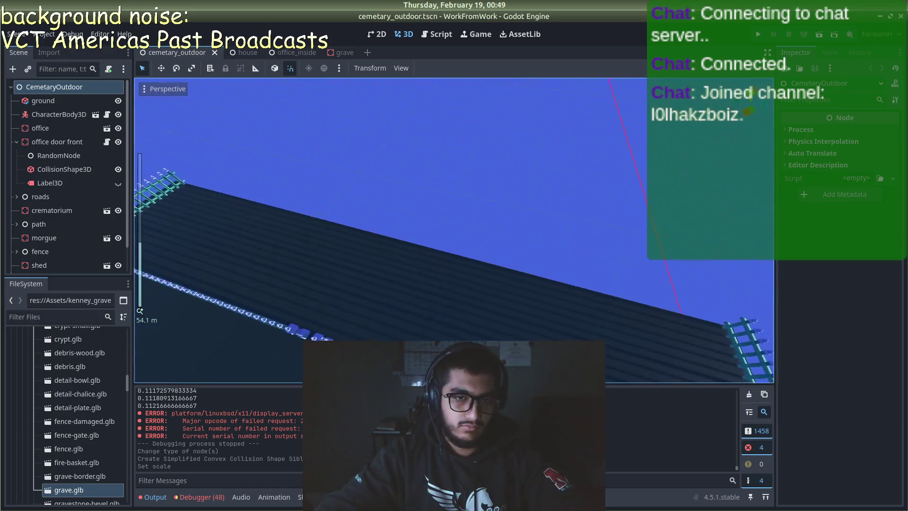
pyautogui.scroll(-3, 462, 216)
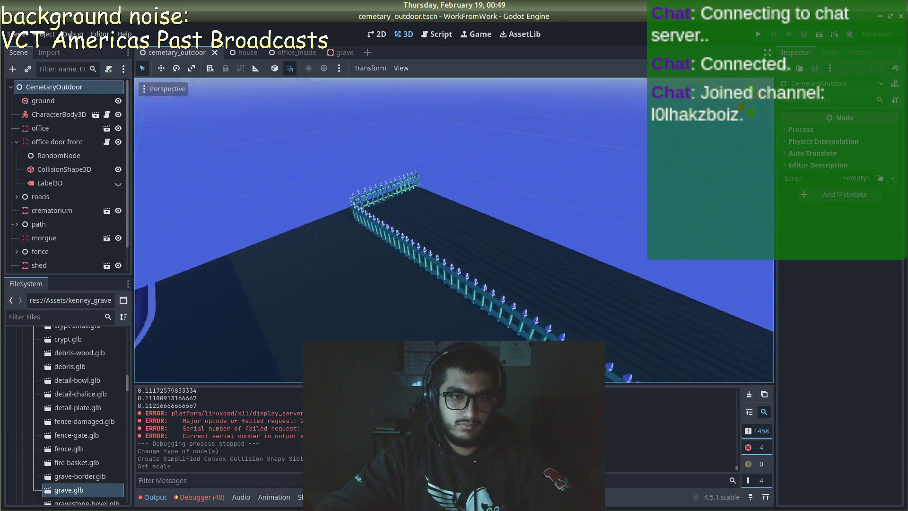
pyautogui.scroll(4, 464, 193)
pyautogui.moveTo(469, 161); pyautogui.dragTo(522, 207)
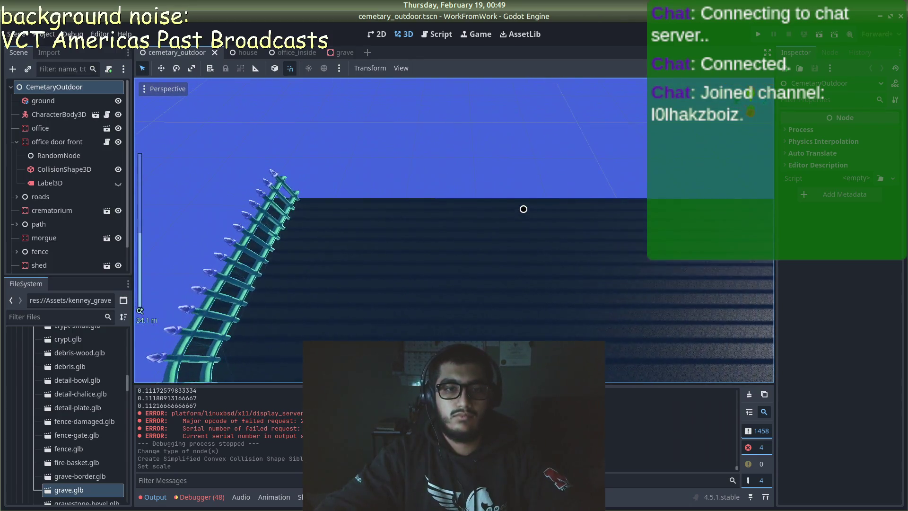
pyautogui.scroll(-1, 446, 200)
pyautogui.scroll(2, 321, 191)
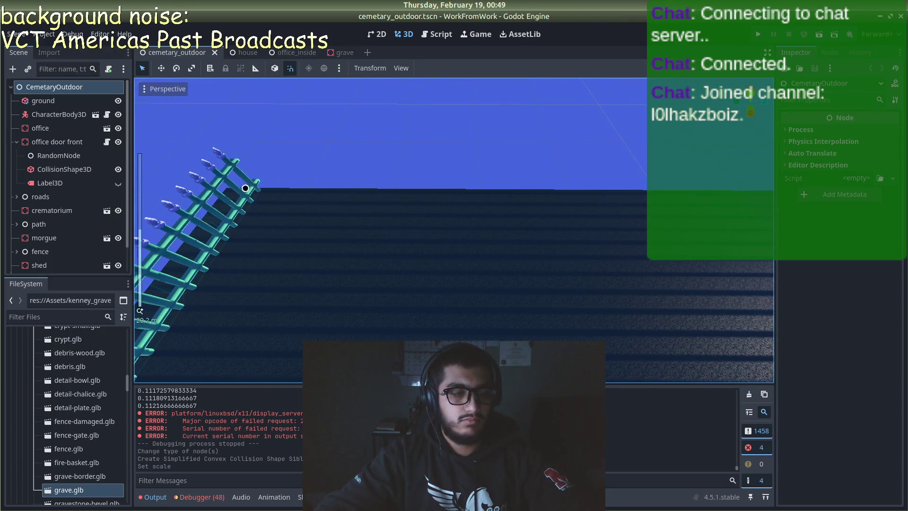
pyautogui.scroll(-1, 71, 250)
pyautogui.scroll(-10, 107, 460)
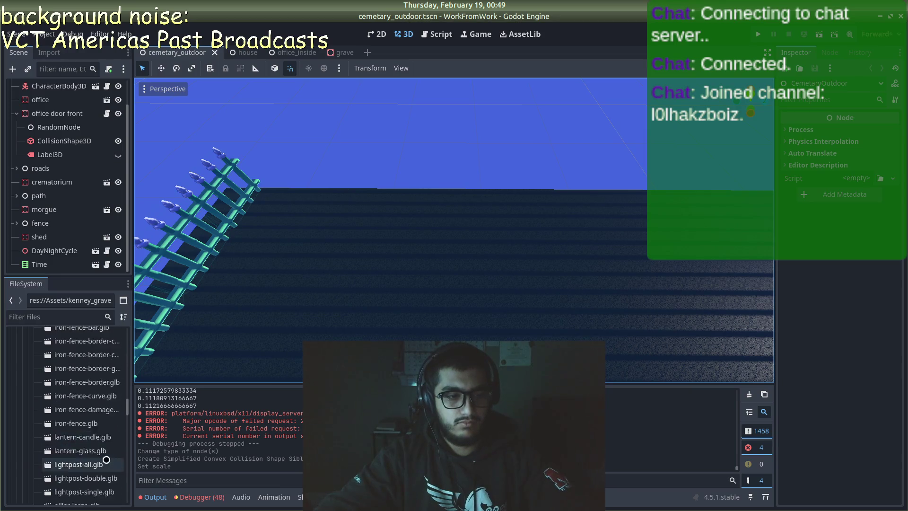
pyautogui.scroll(-15, 94, 445)
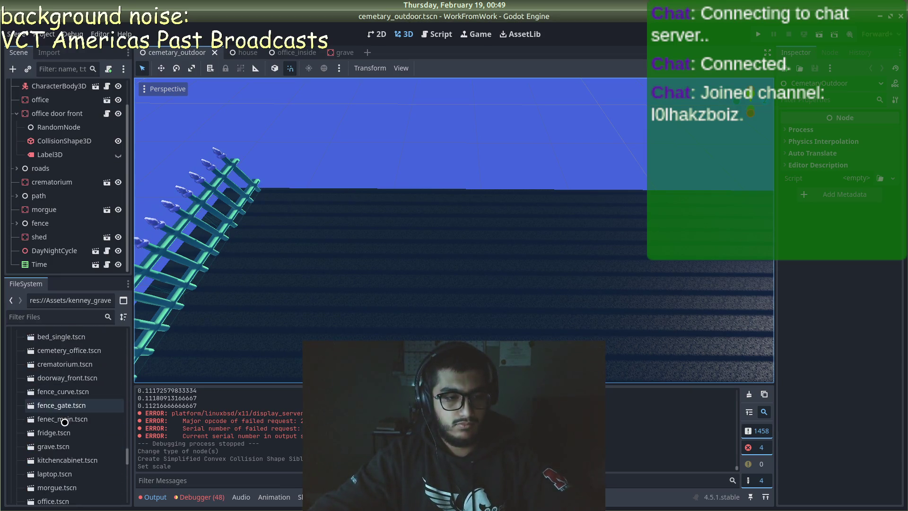
pyautogui.scroll(-5, 65, 422)
pyautogui.scroll(3, 65, 422)
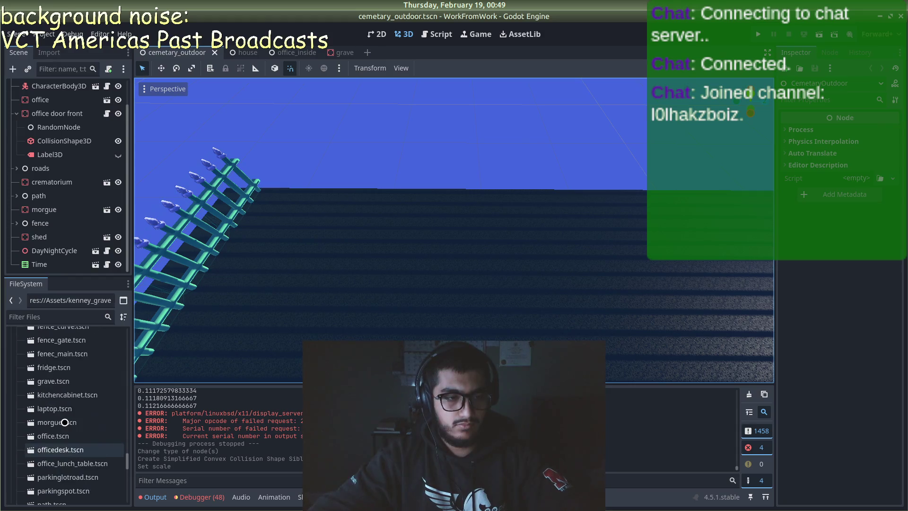
pyautogui.scroll(1, 59, 414)
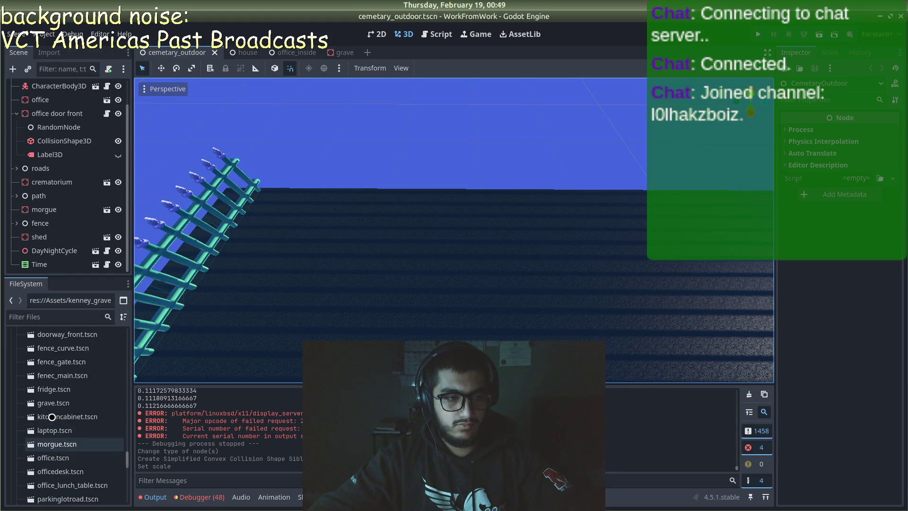
pyautogui.moveTo(54, 408)
pyautogui.mouseDown()
pyautogui.moveTo(265, 215)
pyautogui.moveTo(293, 211)
pyautogui.mouseUp()
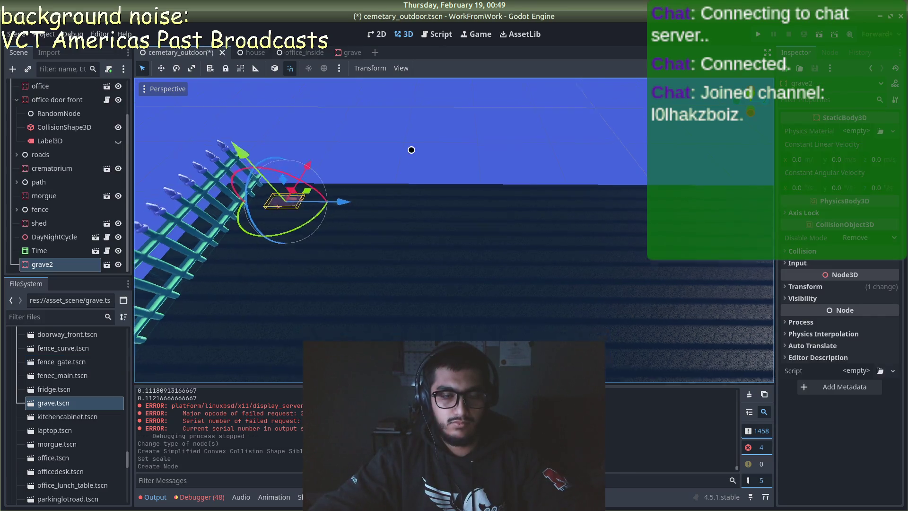
# - Move the grave along its Z and X axes toward the fence
pyautogui.moveTo(455, 162)
pyautogui.mouseDown()
pyautogui.moveTo(600, 146)
pyautogui.moveTo(525, 164)
pyautogui.moveTo(308, 150)
pyautogui.moveTo(284, 211)
pyautogui.moveTo(250, 195)
pyautogui.moveTo(228, 246)
pyautogui.moveTo(186, 260)
pyautogui.mouseUp()
pyautogui.scroll(3, 187, 260)
pyautogui.moveTo(292, 187); pyautogui.dragTo(294, 194)
pyautogui.moveTo(343, 142); pyautogui.dragTo(322, 147)
pyautogui.moveTo(322, 147)
pyautogui.mouseDown()
pyautogui.moveTo(418, 162)
pyautogui.moveTo(279, 129)
pyautogui.moveTo(266, 101)
pyautogui.moveTo(287, 145)
pyautogui.mouseUp()
pyautogui.scroll(2, 268, 104)
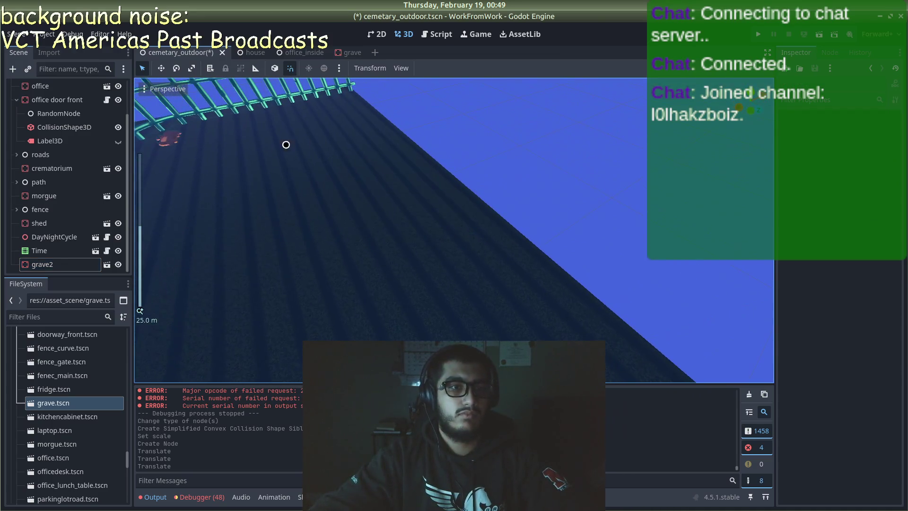
# - Set grave2's Y position to 0.5, then save and play the scene with F5
pyautogui.click(175, 142)
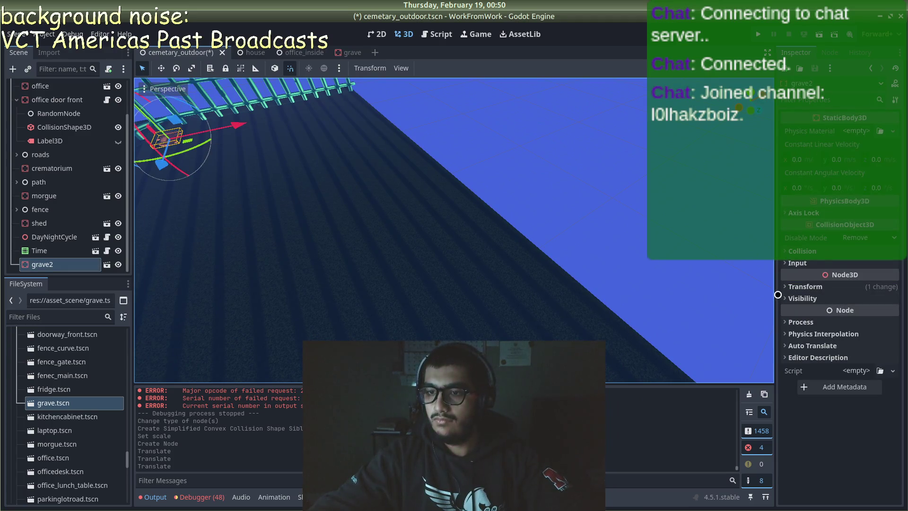
pyautogui.click(805, 287)
pyautogui.click(842, 314)
pyautogui.write('0.5')
pyautogui.press('Return')
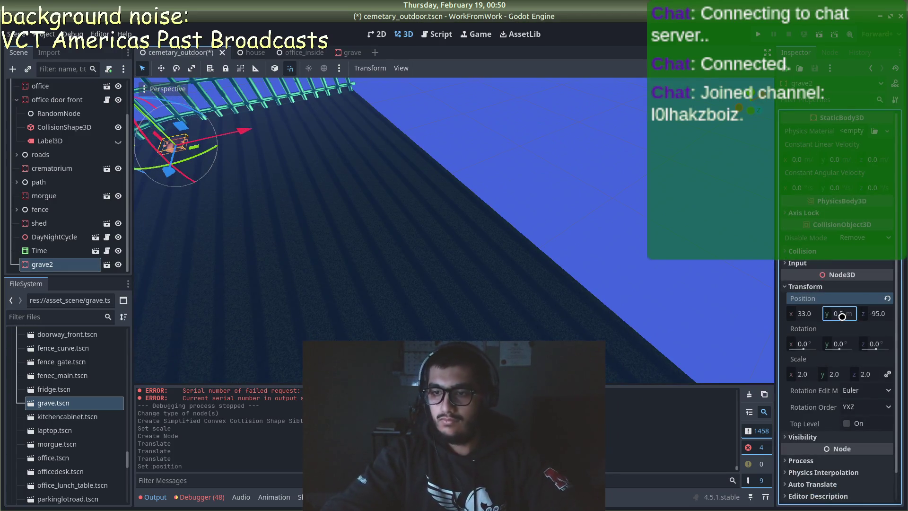
pyautogui.moveTo(330, 126)
pyautogui.mouseDown()
pyautogui.moveTo(246, 151)
pyautogui.moveTo(230, 122)
pyautogui.mouseUp()
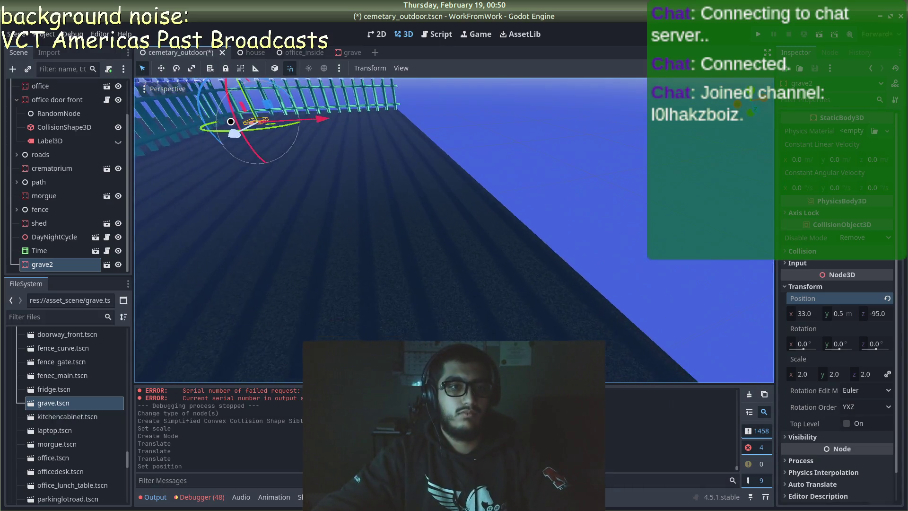
pyautogui.click(308, 133)
pyautogui.press('F5')
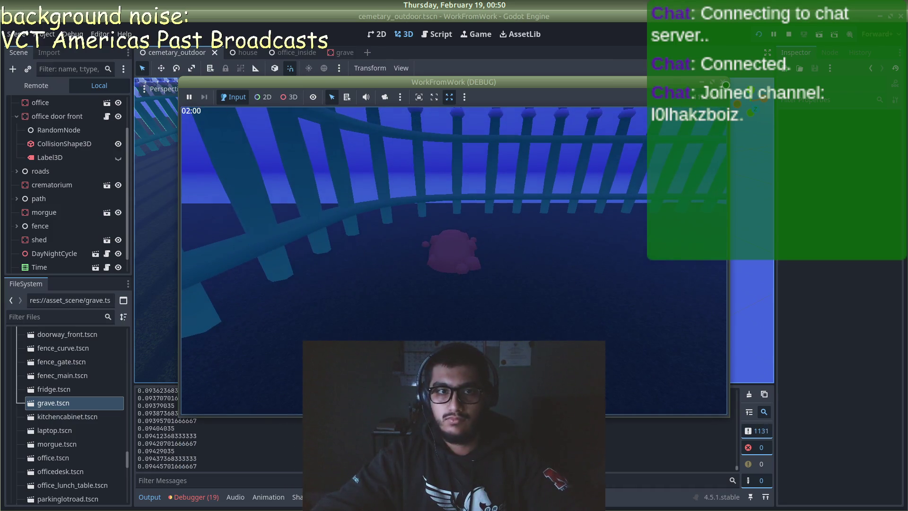
# - Stop the running game after checking the grave inside the fence
pyautogui.press('F8')
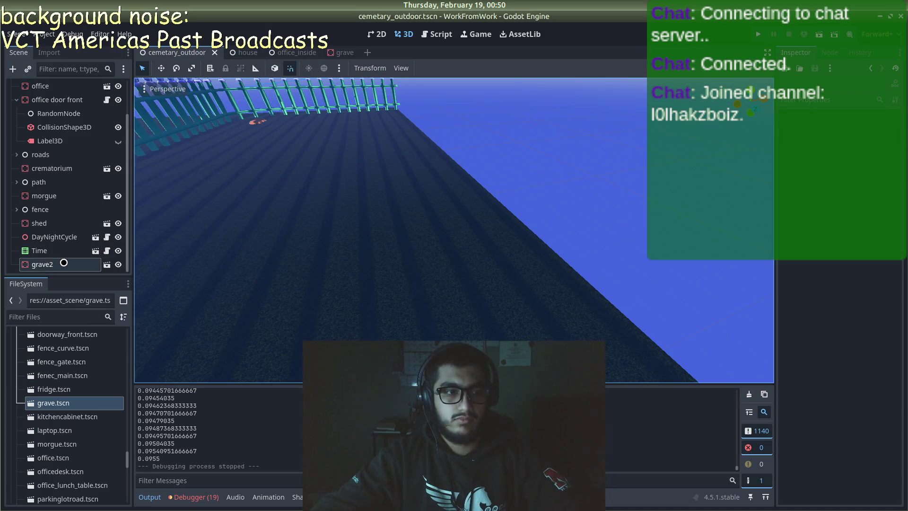
# - Delete the grave2 node from the cemetery scene
pyautogui.rightClick(64, 264)
pyautogui.click(85, 502)
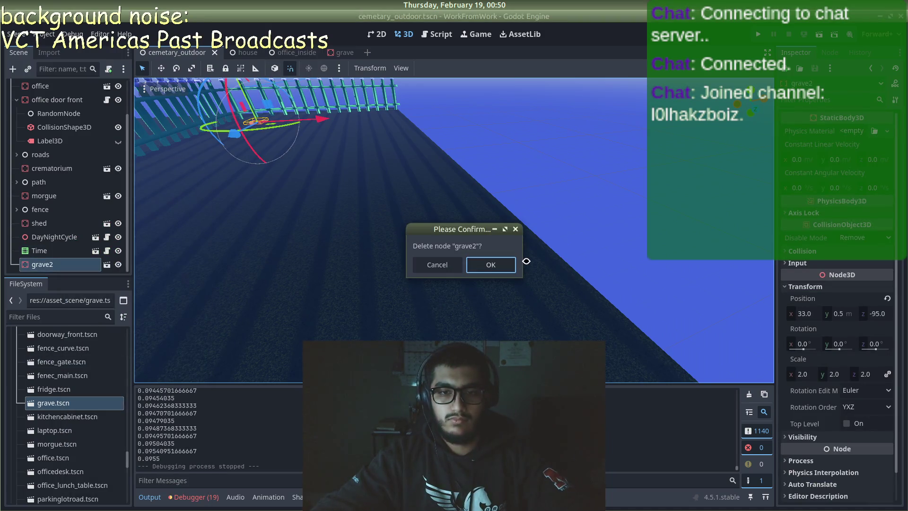
pyautogui.click(514, 265)
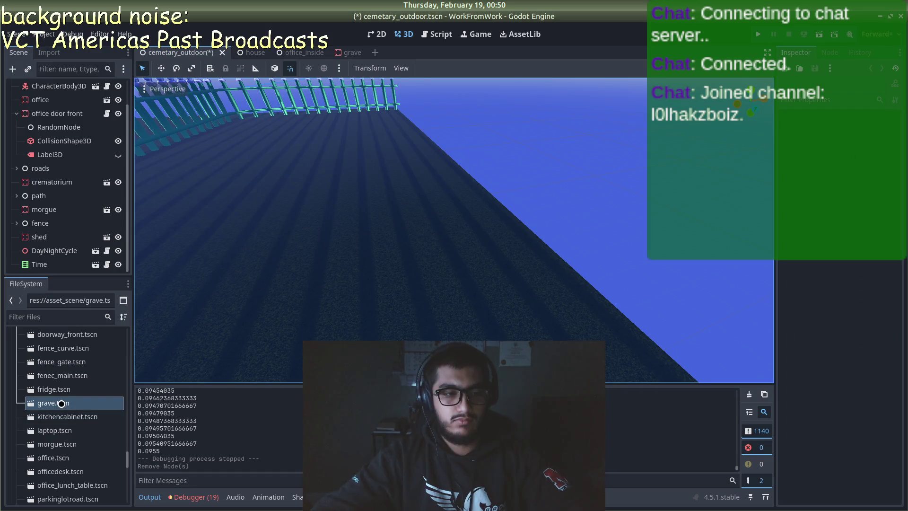
# - In the grave scene, set the scale to 3 on all axes
pyautogui.click(349, 53)
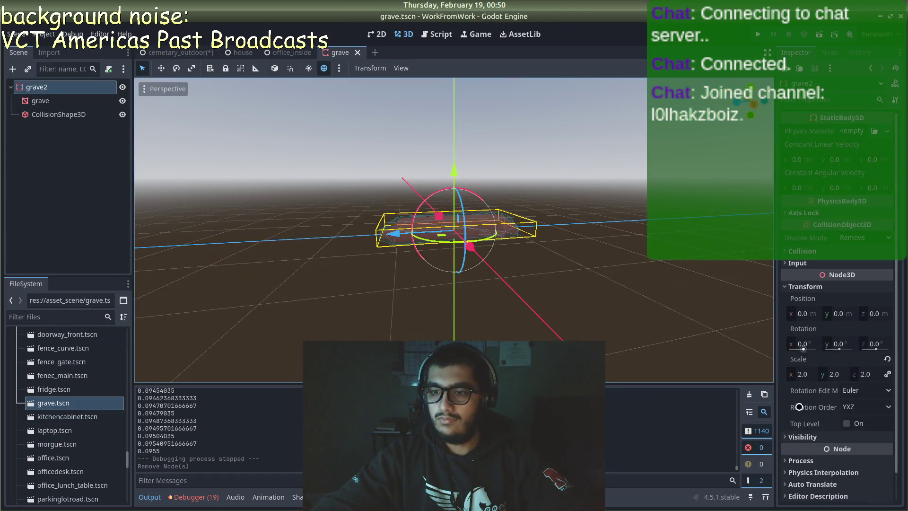
pyautogui.click(799, 375)
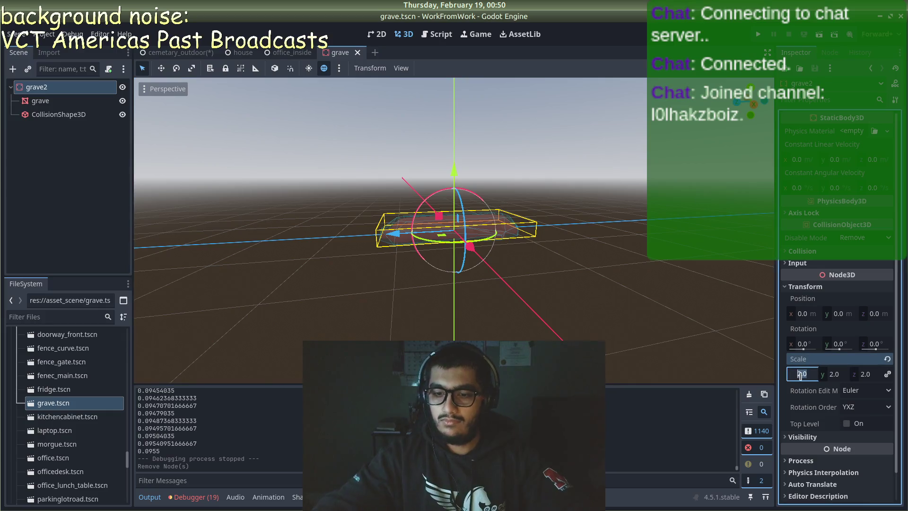
pyautogui.write('3')
pyautogui.press('Return')
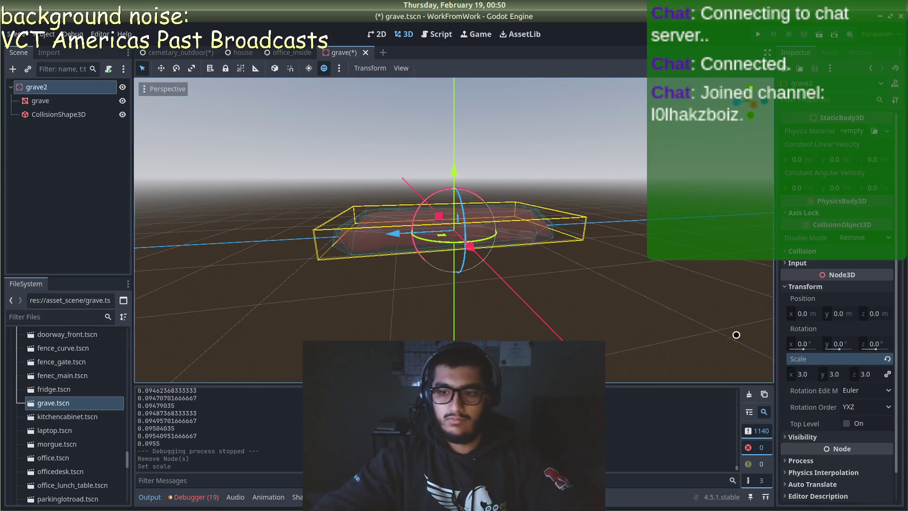
pyautogui.click(177, 52)
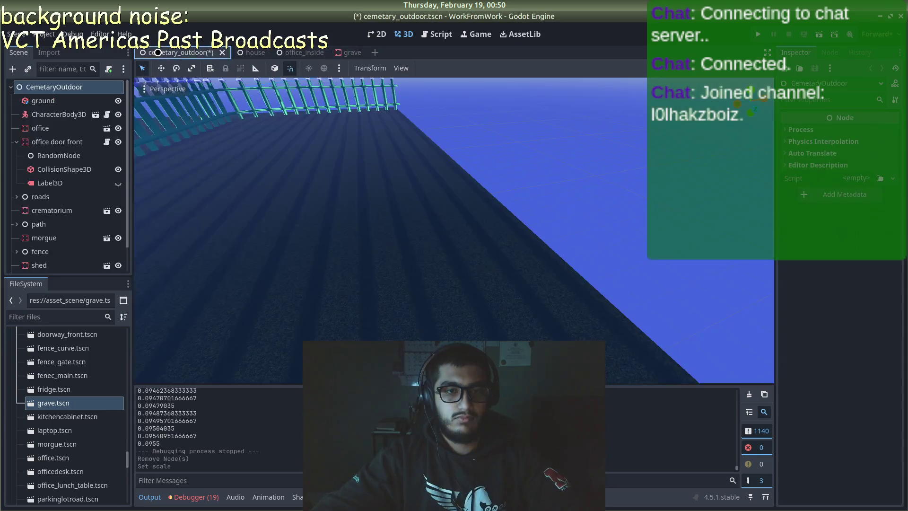
# - Place a new grave instance near the fence with Y position 0.5
pyautogui.moveTo(64, 403)
pyautogui.mouseDown()
pyautogui.moveTo(119, 291)
pyautogui.moveTo(230, 131)
pyautogui.moveTo(248, 134)
pyautogui.mouseUp()
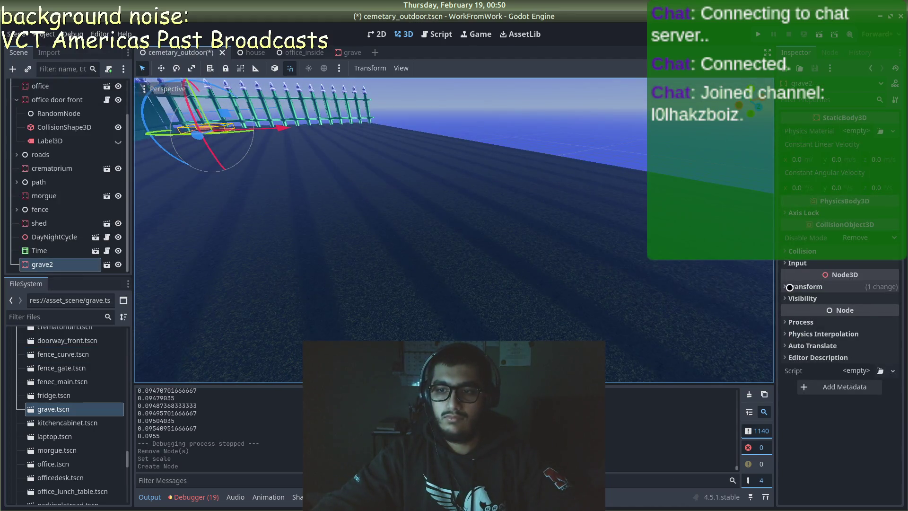
pyautogui.click(800, 287)
pyautogui.write('.5')
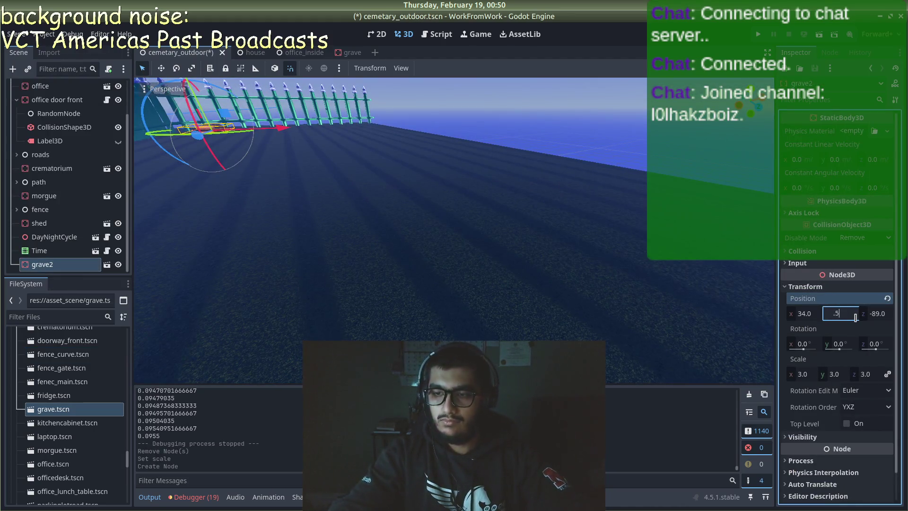
pyautogui.press('Return')
pyautogui.scroll(5, 333, 228)
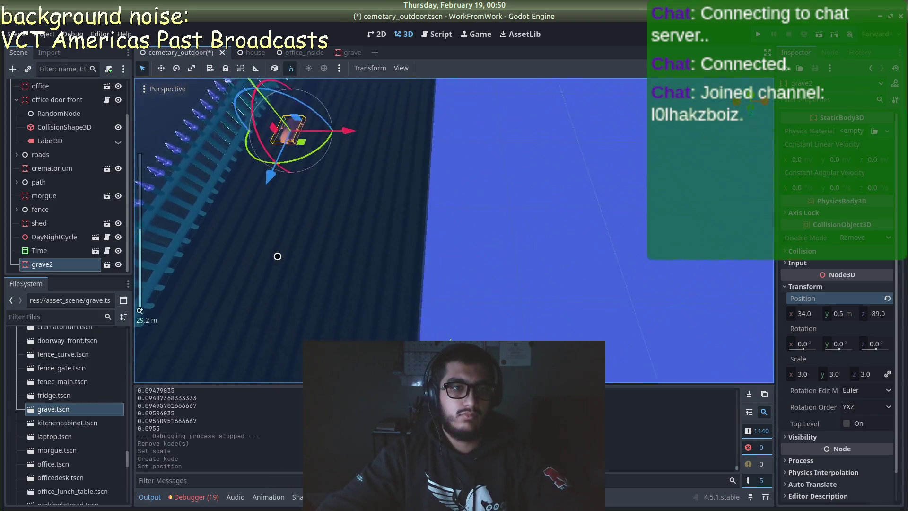
pyautogui.moveTo(277, 256)
pyautogui.mouseDown()
pyautogui.moveTo(223, 193)
pyautogui.moveTo(275, 164)
pyautogui.moveTo(315, 300)
pyautogui.moveTo(321, 251)
pyautogui.mouseUp()
# - Duplicate the grave along the fence row with Ctrl+D and save the scene
pyautogui.hotkey('ctrl', 'd')
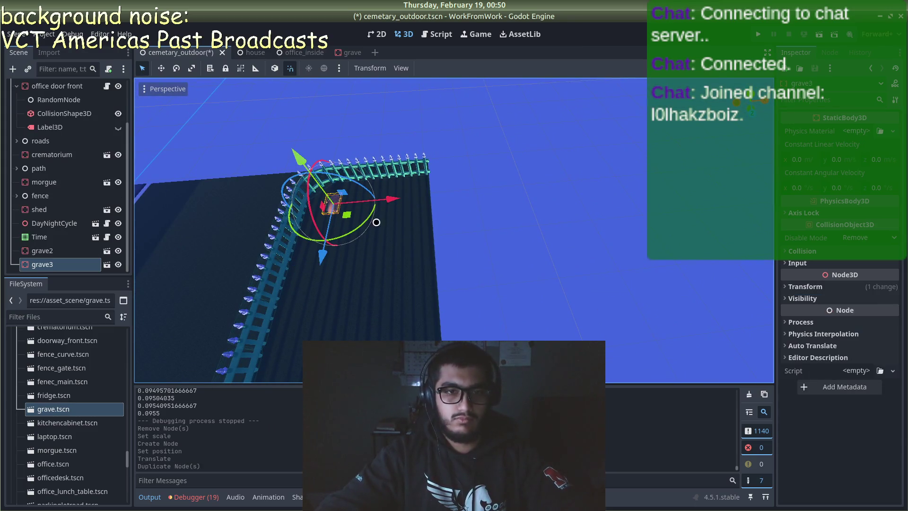
pyautogui.moveTo(412, 202); pyautogui.dragTo(472, 193)
pyautogui.hotkey('ctrl', 'd')
pyautogui.hotkey('ctrl', 'd')
pyautogui.hotkey('ctrl', 's')
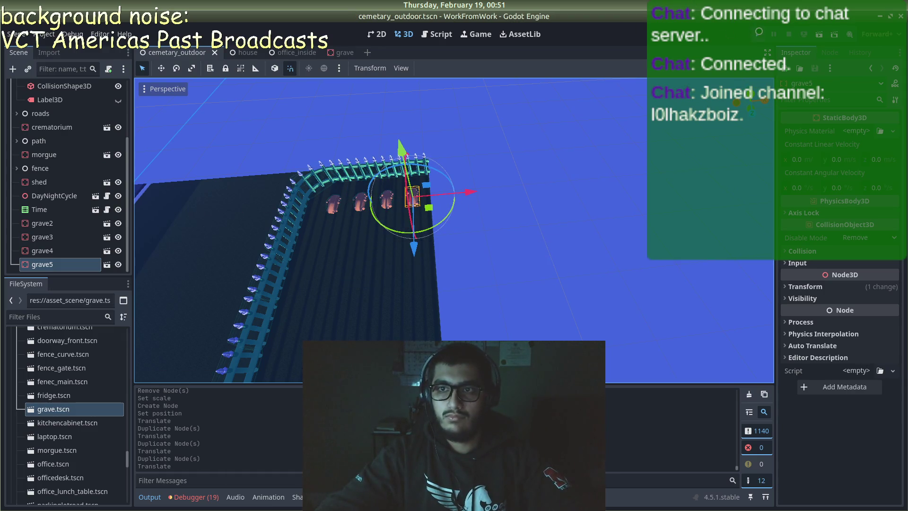
pyautogui.press('F5')
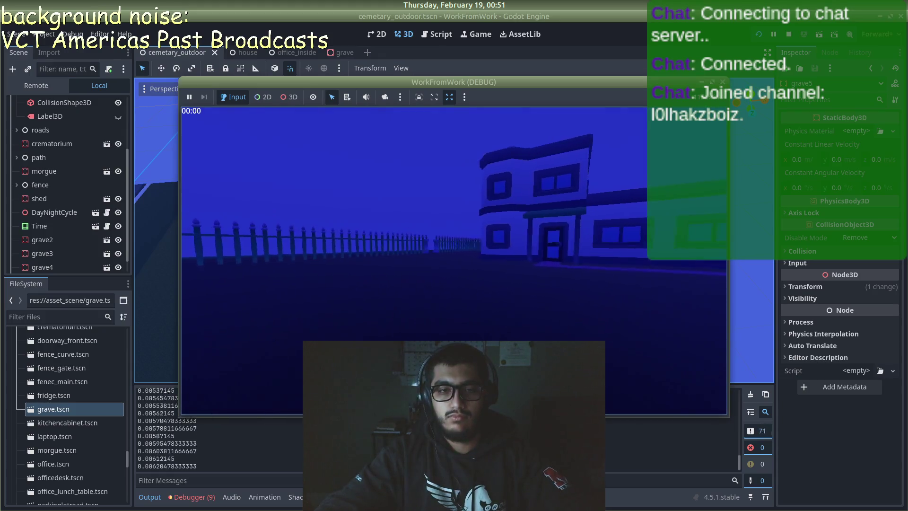
pyautogui.press('w')
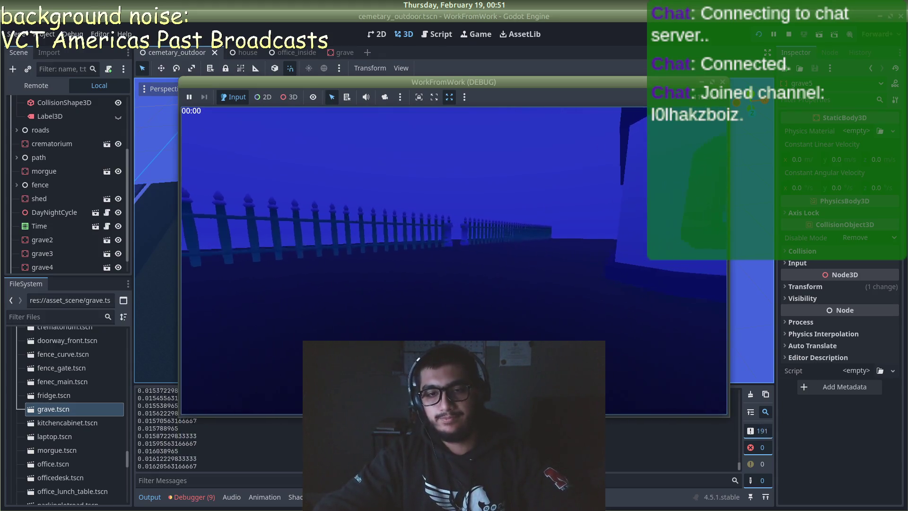
pyautogui.press('w')
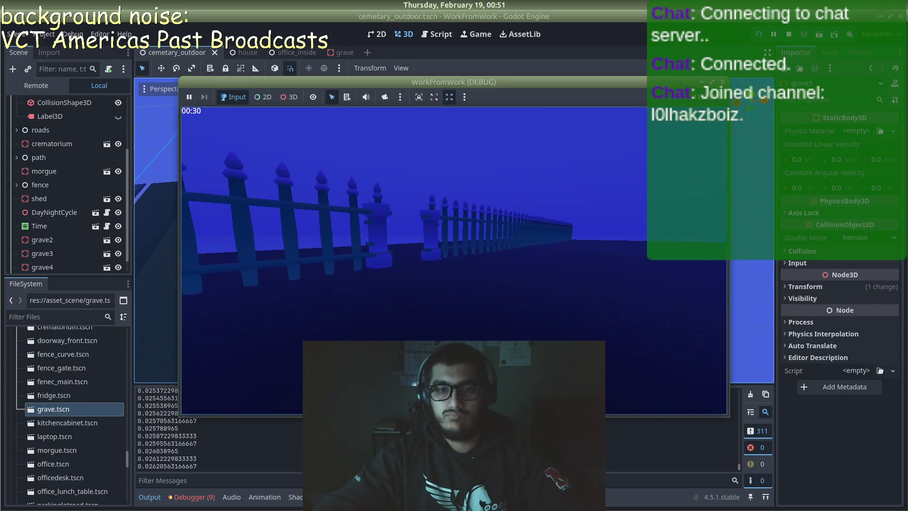
pyautogui.press('w')
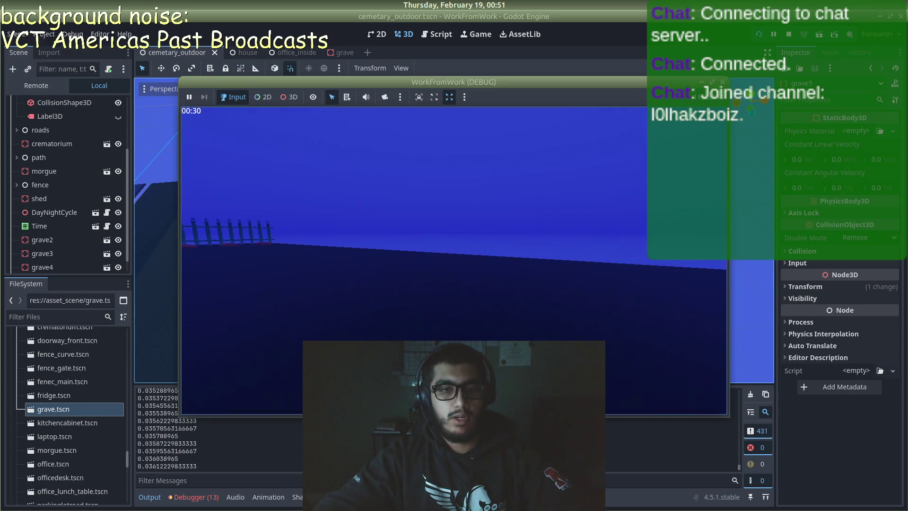
pyautogui.press('w')
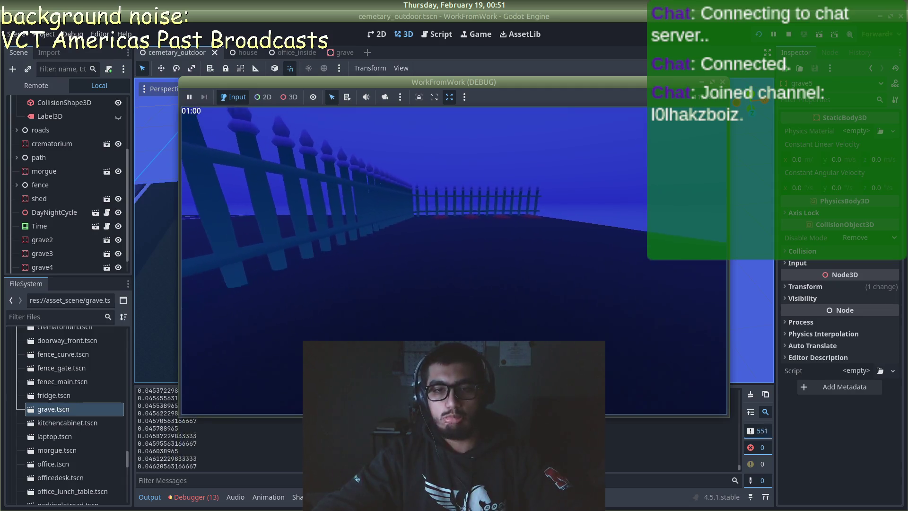
pyautogui.press('w')
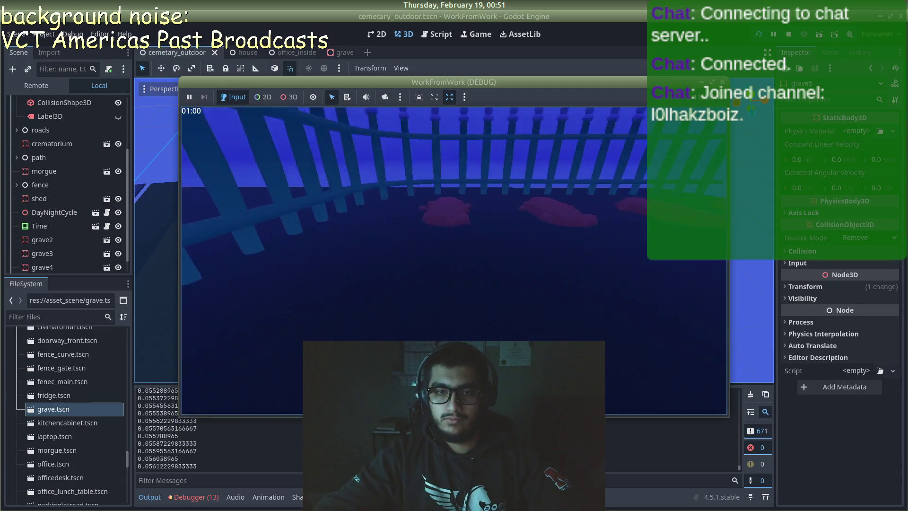
pyautogui.press('w')
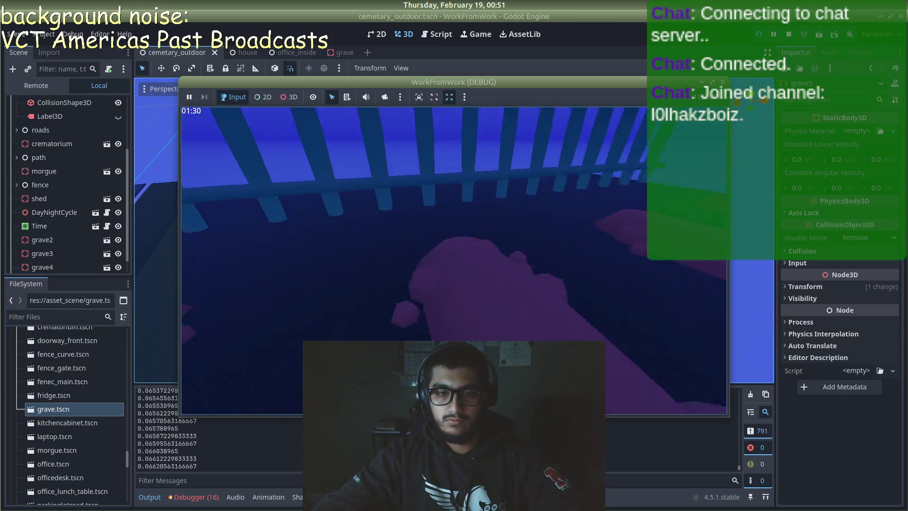
pyautogui.press('w')
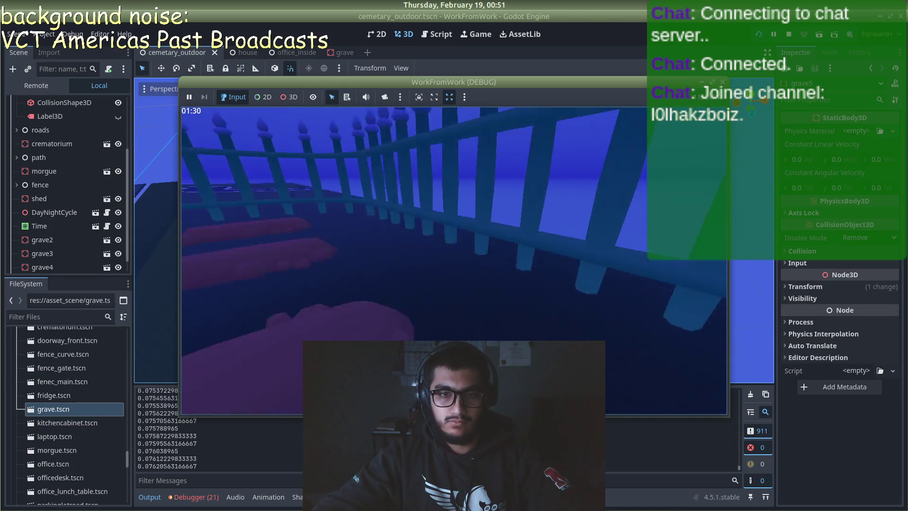
pyautogui.press('w')
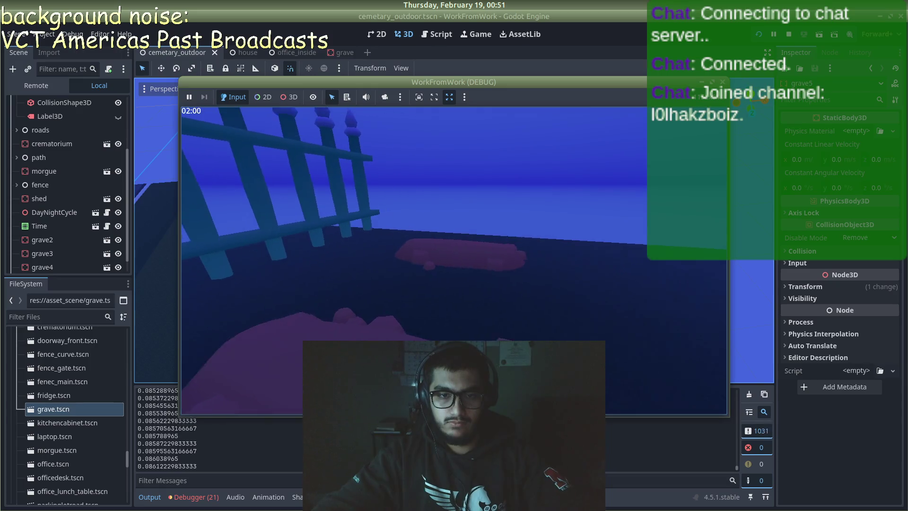
pyautogui.press('w')
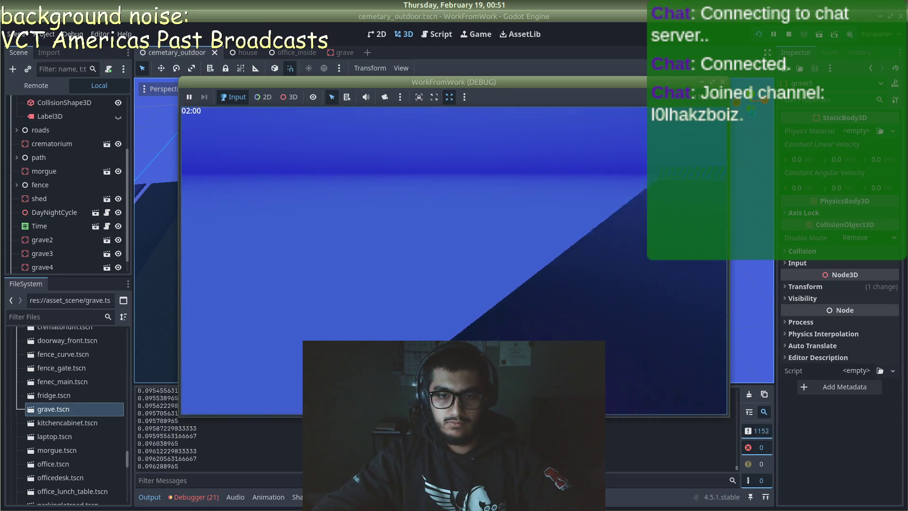
pyautogui.press('w')
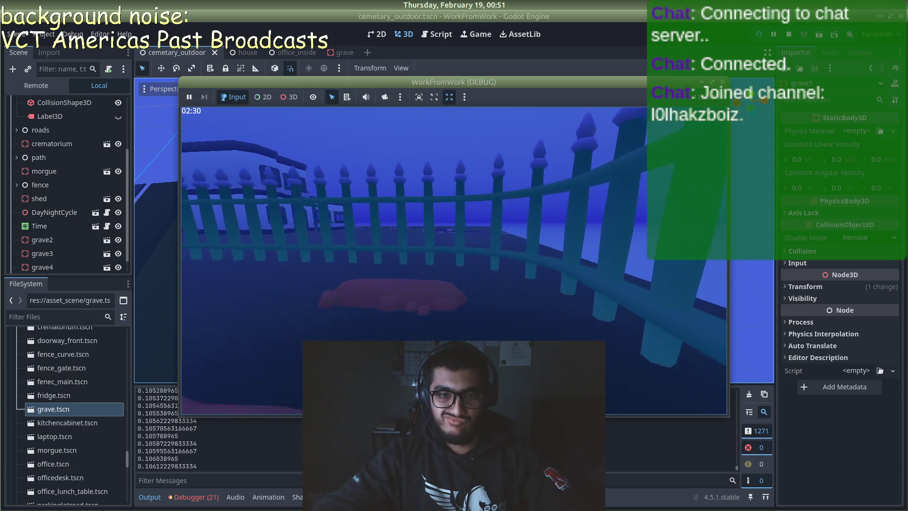
pyautogui.press('w')
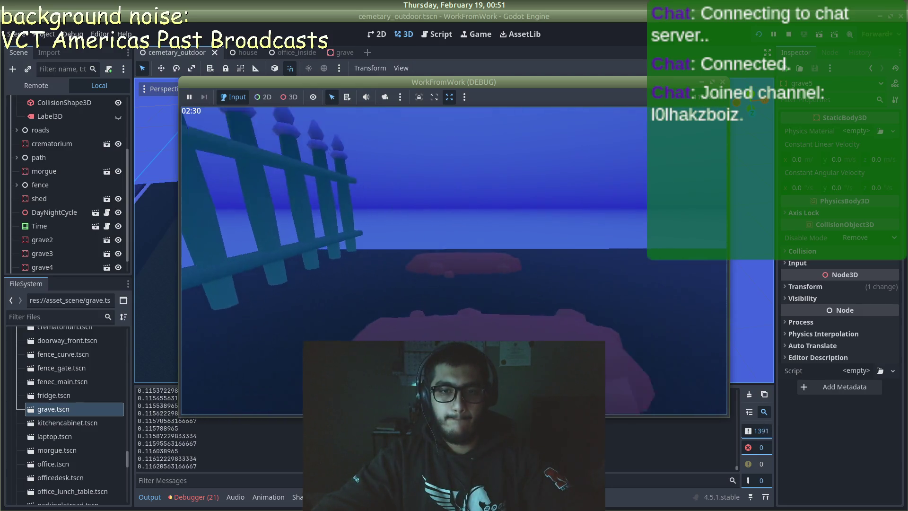
pyautogui.press('w')
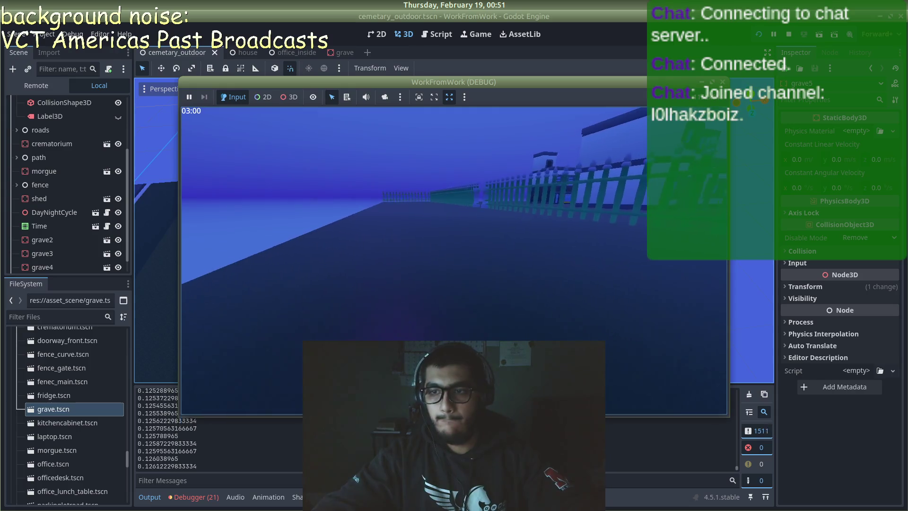
pyautogui.press('w')
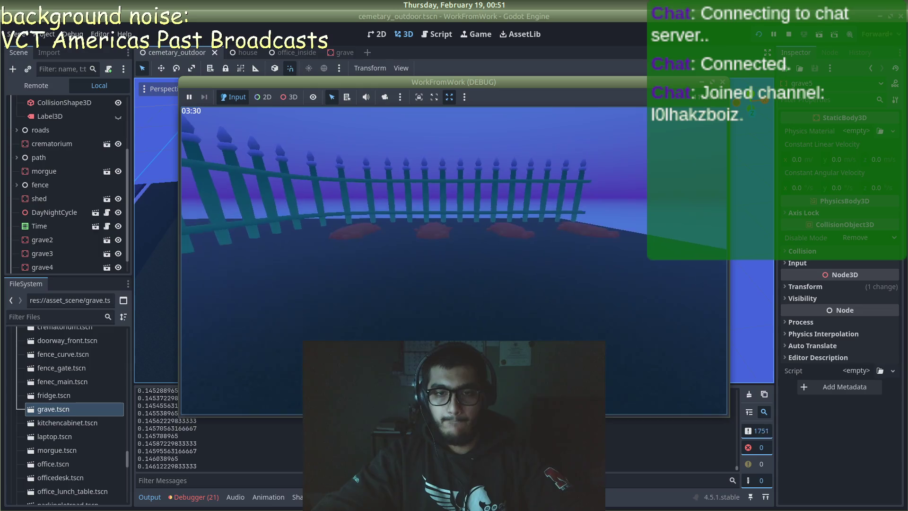
pyautogui.press('w')
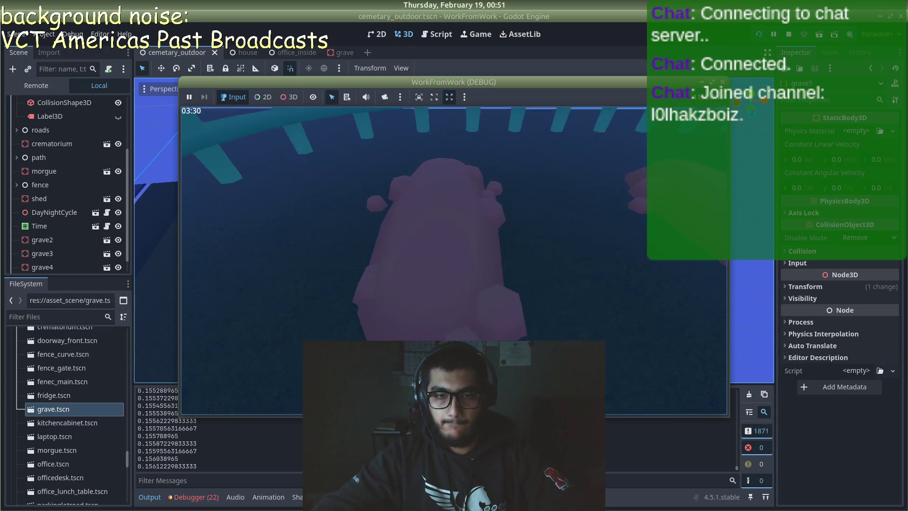
pyautogui.press('w')
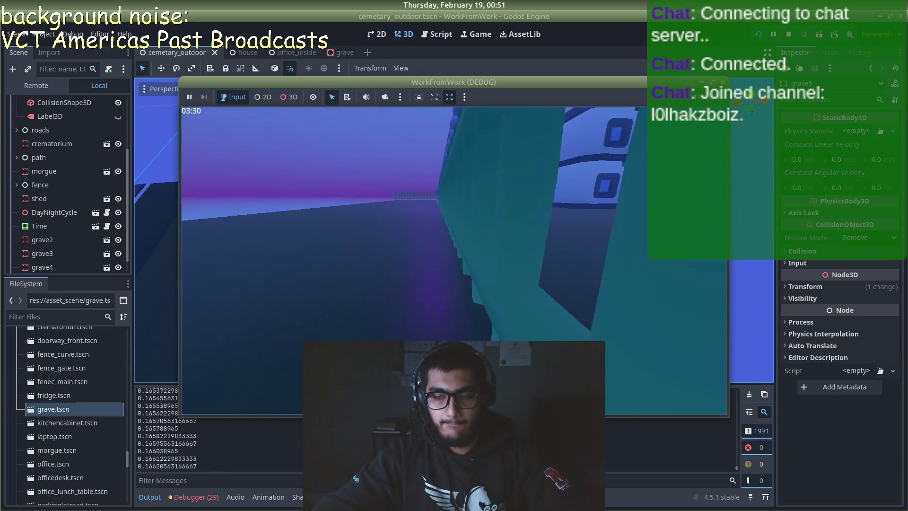
pyautogui.press('w')
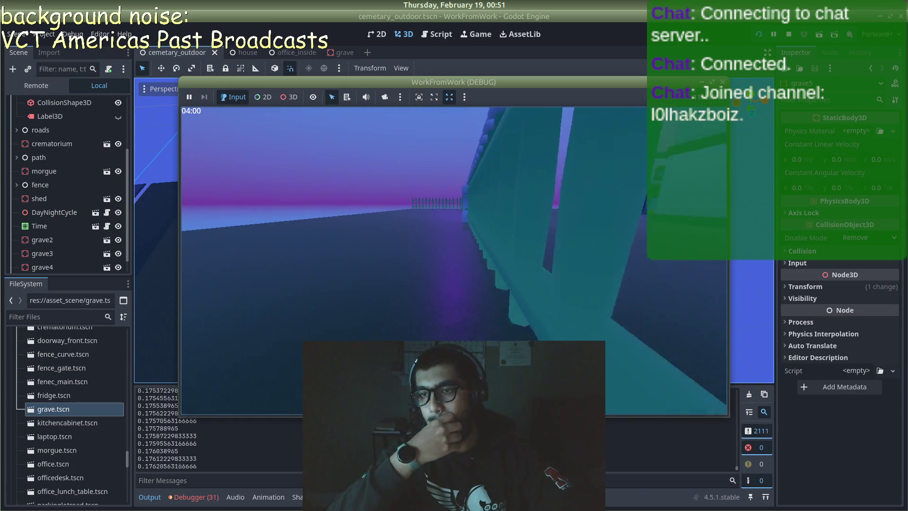
pyautogui.press('w')
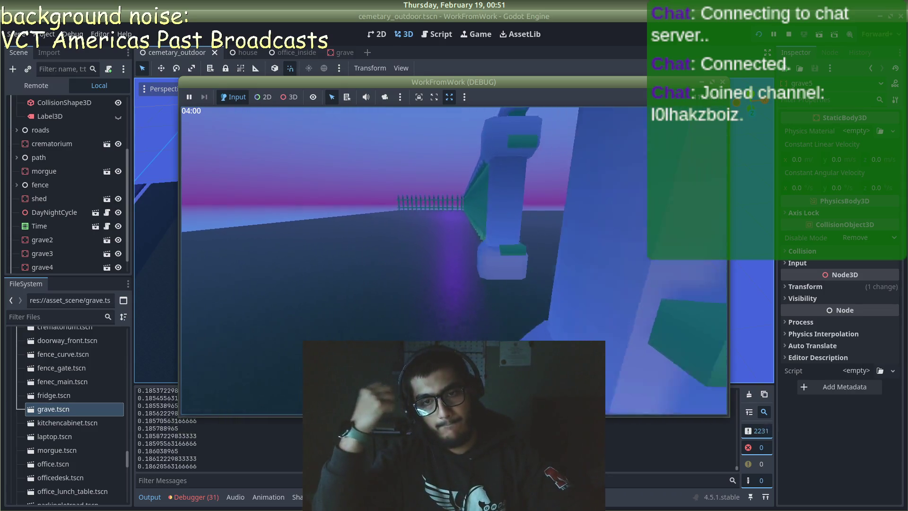
pyautogui.press('w')
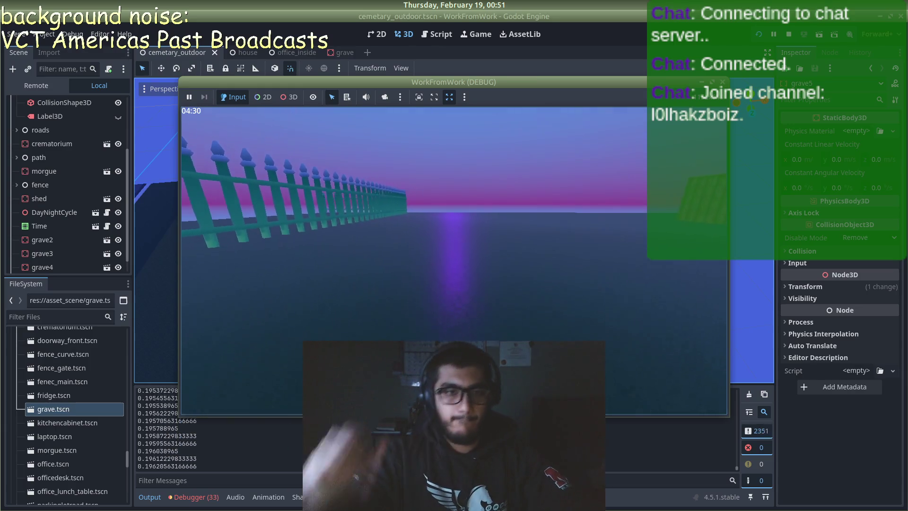
pyautogui.press('a')
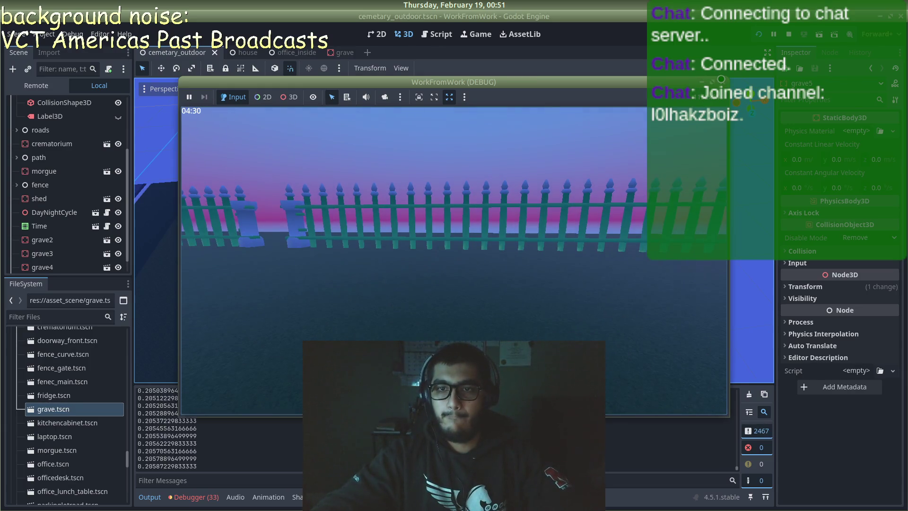
pyautogui.press('F8')
pyautogui.scroll(2, 465, 229)
# - Rename the path node to general_paths
pyautogui.click(464, 229)
pyautogui.scroll(2, 465, 225)
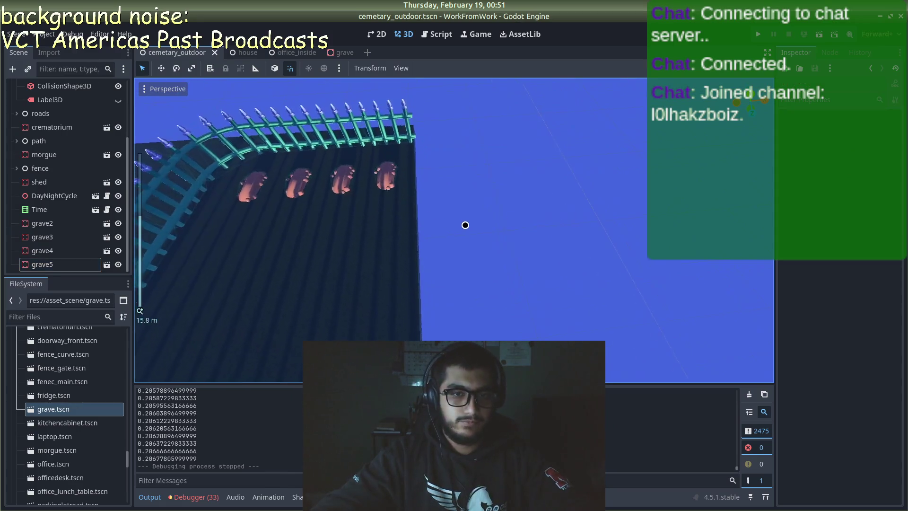
pyautogui.moveTo(466, 225); pyautogui.dragTo(477, 196)
pyautogui.scroll(-5, 56, 425)
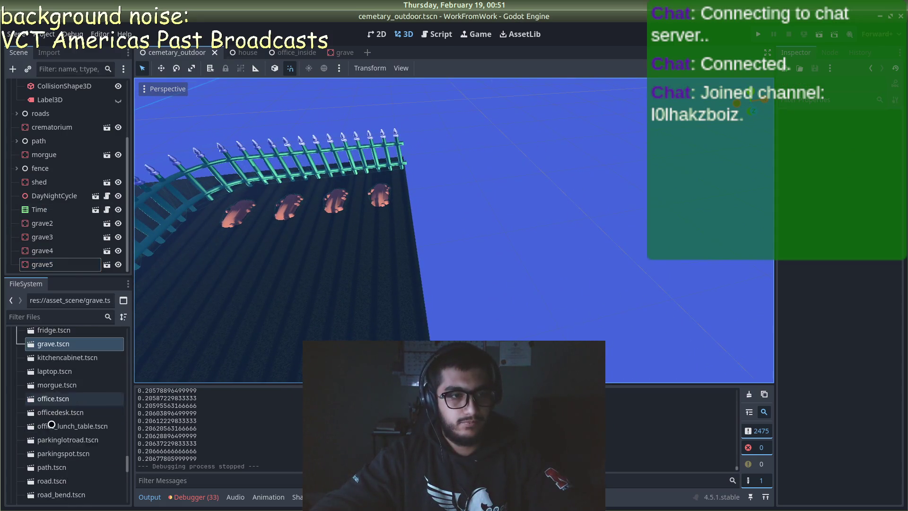
pyautogui.scroll(3, 56, 418)
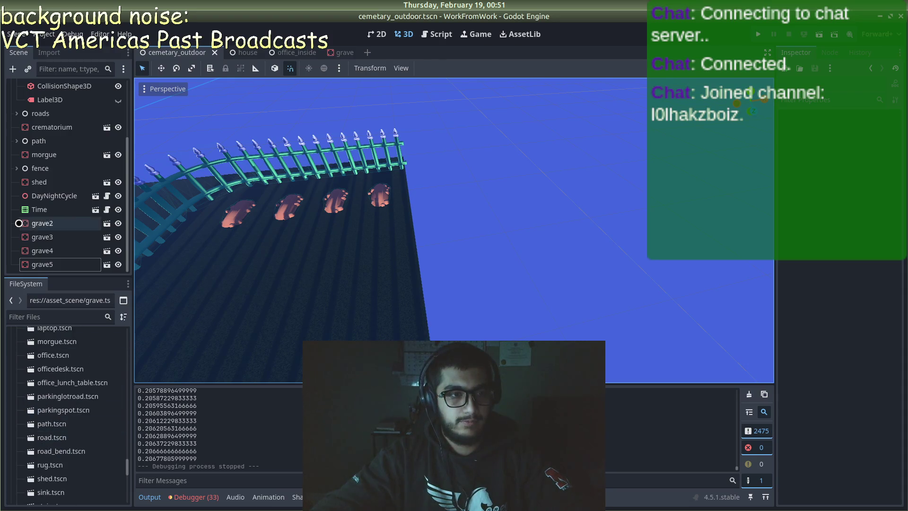
pyautogui.scroll(4, 44, 210)
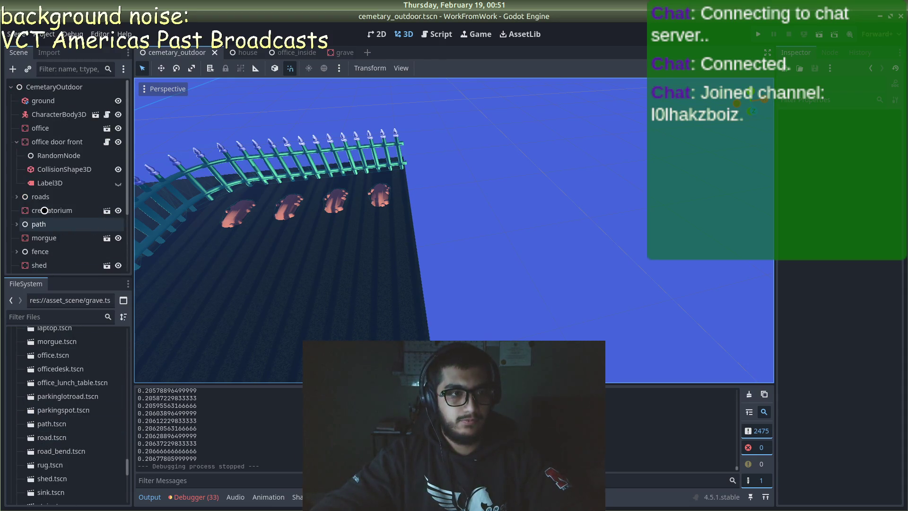
pyautogui.scroll(-5, 44, 179)
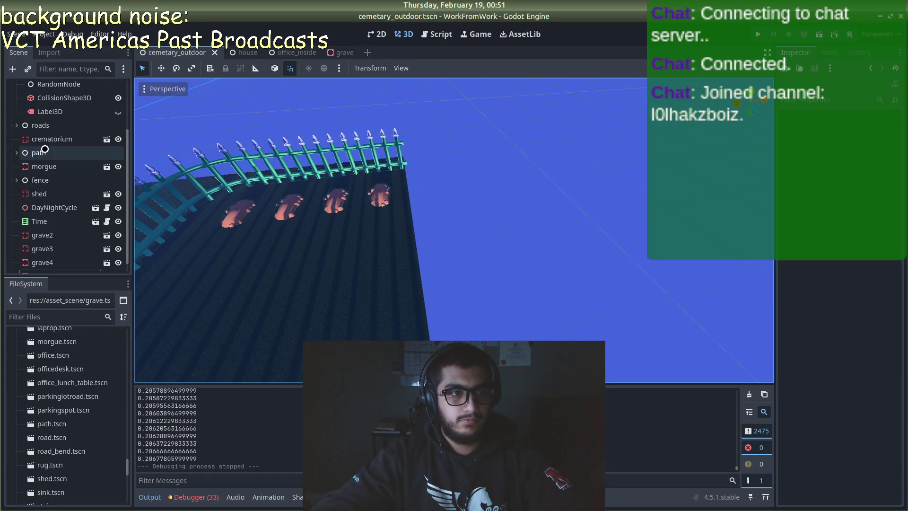
pyautogui.click(43, 149)
pyautogui.click(39, 150)
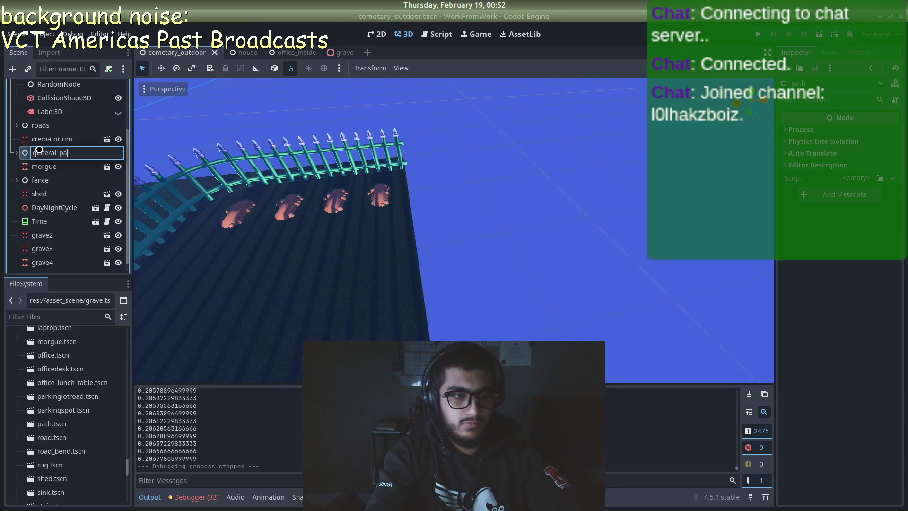
pyautogui.press('Return')
# - Add a plain Node at the top level and name it graves
pyautogui.scroll(-1, 39, 152)
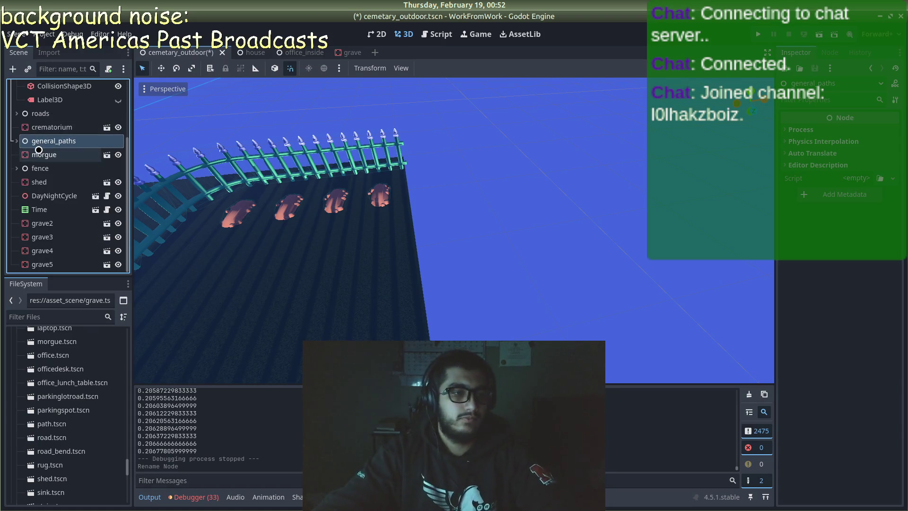
pyautogui.rightClick(49, 223)
pyautogui.click(92, 166)
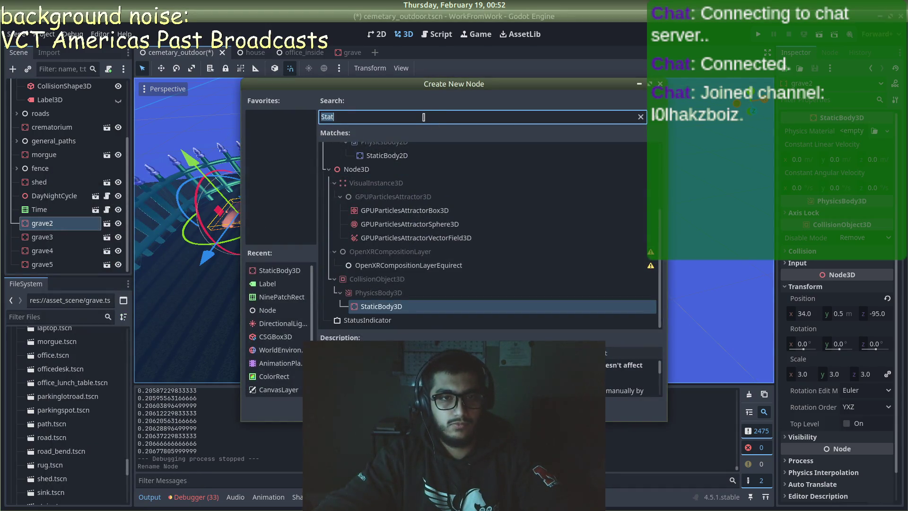
pyautogui.write('Node')
pyautogui.press('Return')
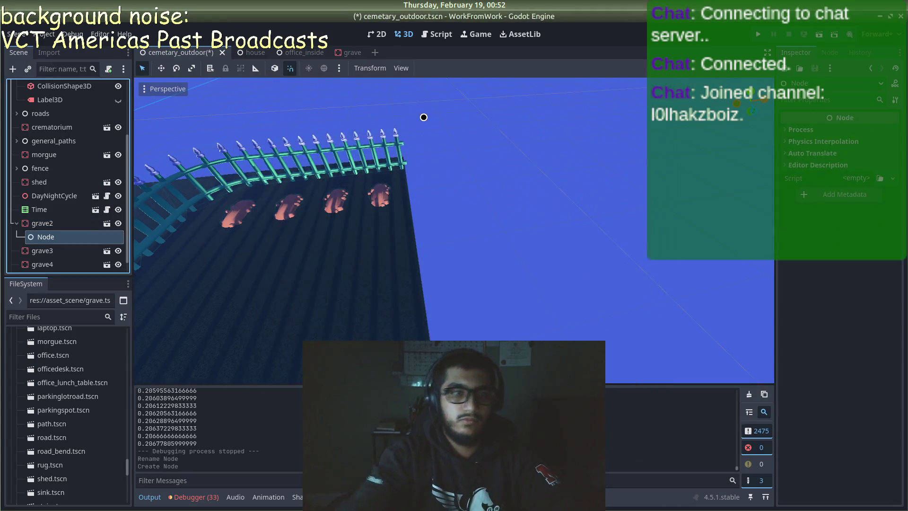
pyautogui.moveTo(65, 232); pyautogui.dragTo(48, 219)
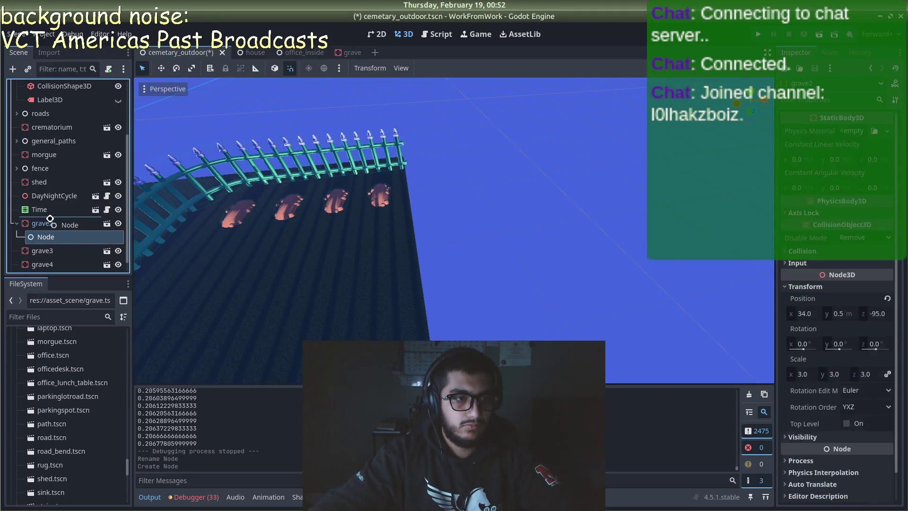
pyautogui.doubleClick(49, 219)
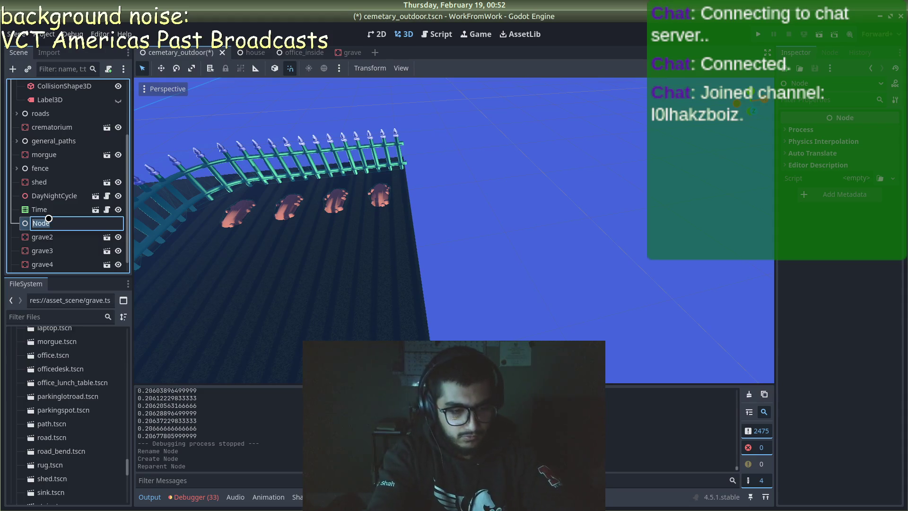
pyautogui.write('graves')
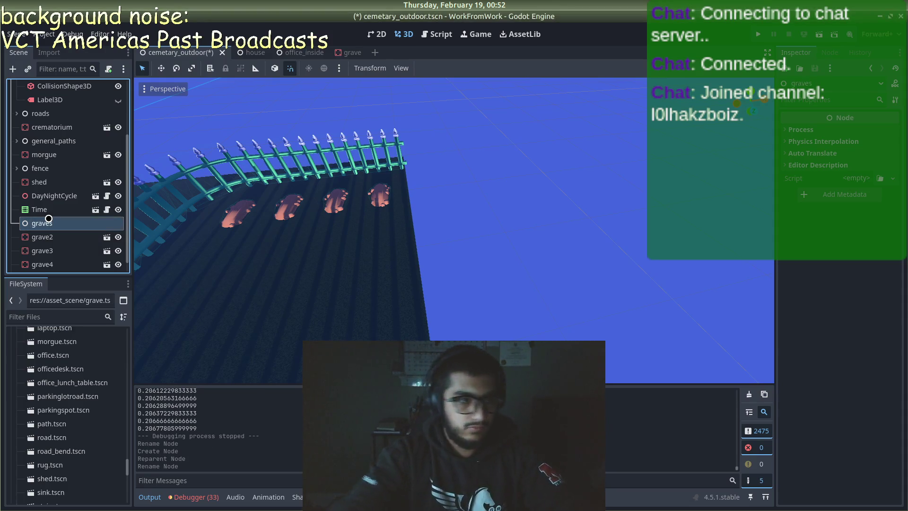
pyautogui.press('Return')
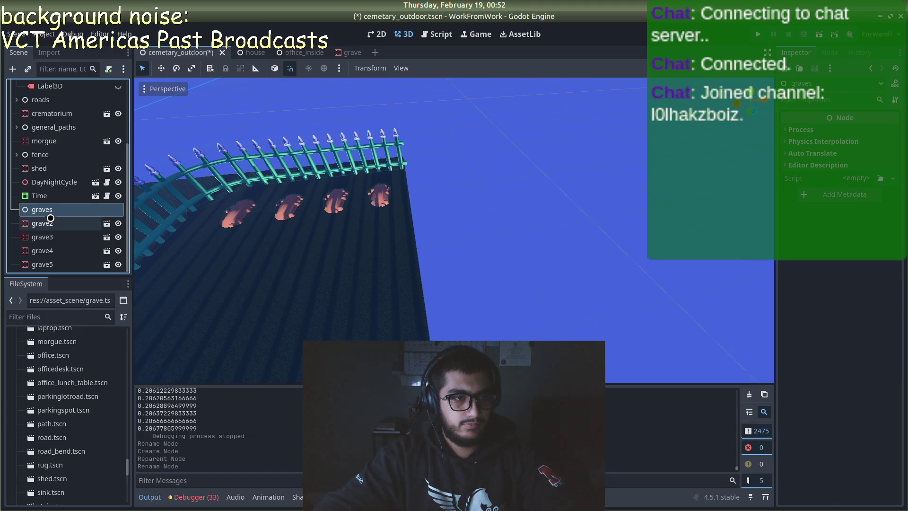
# - Move grave2 through grave5 under the graves node
pyautogui.click(50, 222)
pyautogui.click(56, 265)
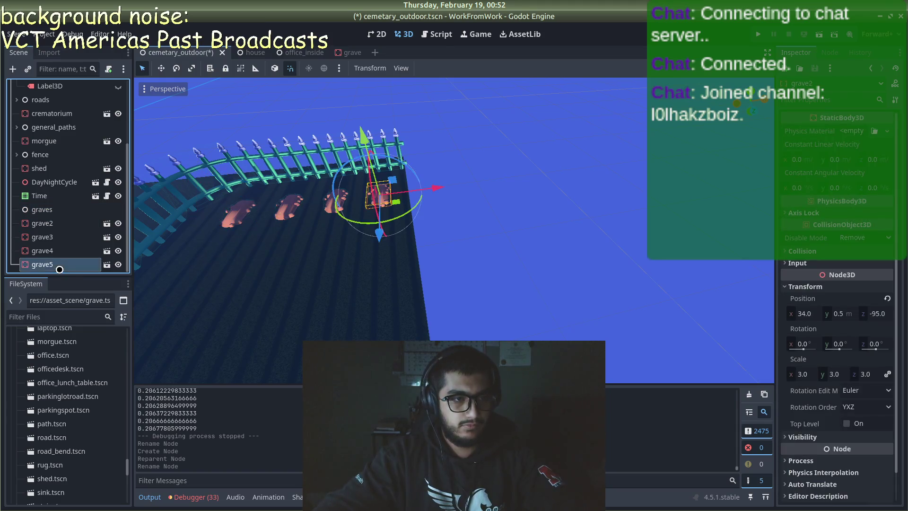
pyautogui.keyDown('shift'); pyautogui.click(60, 224); pyautogui.keyUp('shift')
pyautogui.moveTo(63, 207); pyautogui.dragTo(52, 210)
pyautogui.click(21, 210)
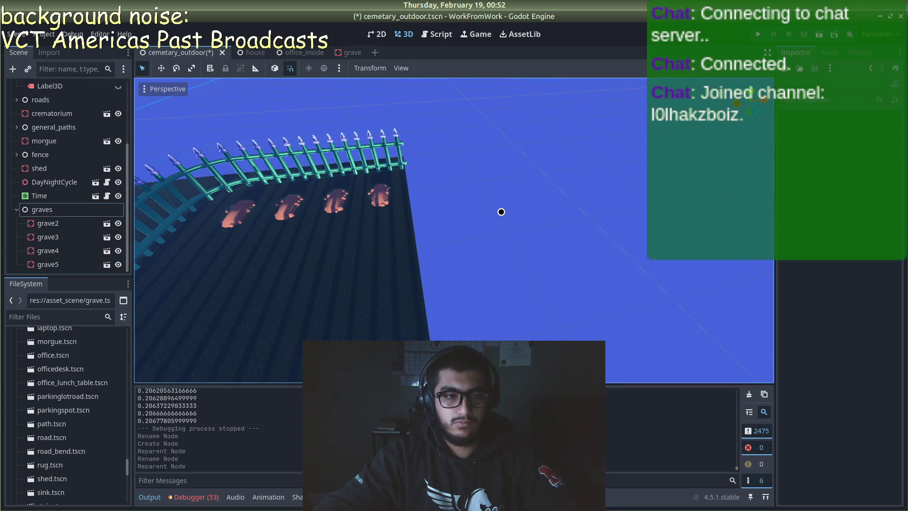
pyautogui.scroll(-2, 302, 191)
# - Place a path.tscn tile in front of the graves
pyautogui.moveTo(302, 191)
pyautogui.mouseDown()
pyautogui.moveTo(229, 197)
pyautogui.moveTo(349, 208)
pyautogui.moveTo(304, 135)
pyautogui.moveTo(298, 179)
pyautogui.moveTo(329, 162)
pyautogui.mouseUp()
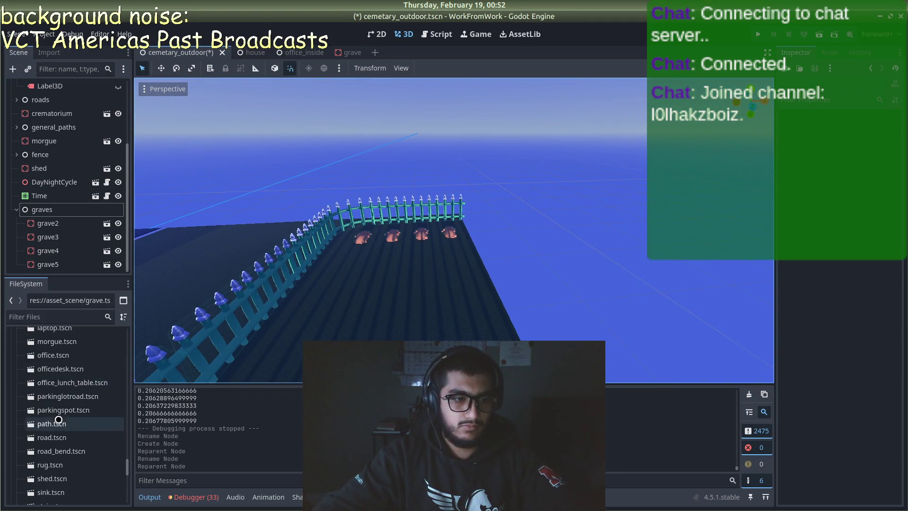
pyautogui.moveTo(52, 424); pyautogui.dragTo(347, 288)
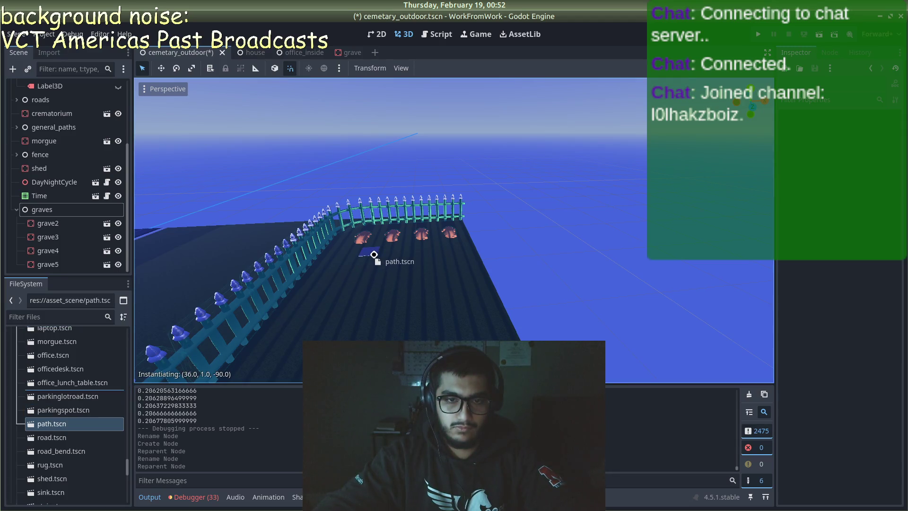
pyautogui.moveTo(375, 252); pyautogui.dragTo(375, 253)
pyautogui.moveTo(588, 248)
pyautogui.mouseDown()
pyautogui.moveTo(524, 276)
pyautogui.moveTo(582, 305)
pyautogui.moveTo(544, 339)
pyautogui.moveTo(519, 333)
pyautogui.mouseUp()
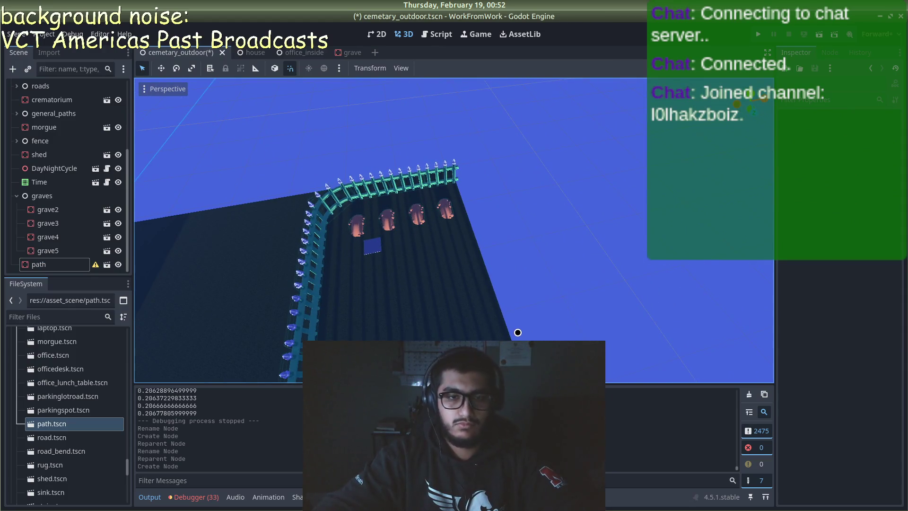
# - Shift grave2 one unit left along X, then select grave3 and the ground
pyautogui.scroll(5, 518, 332)
pyautogui.click(381, 198)
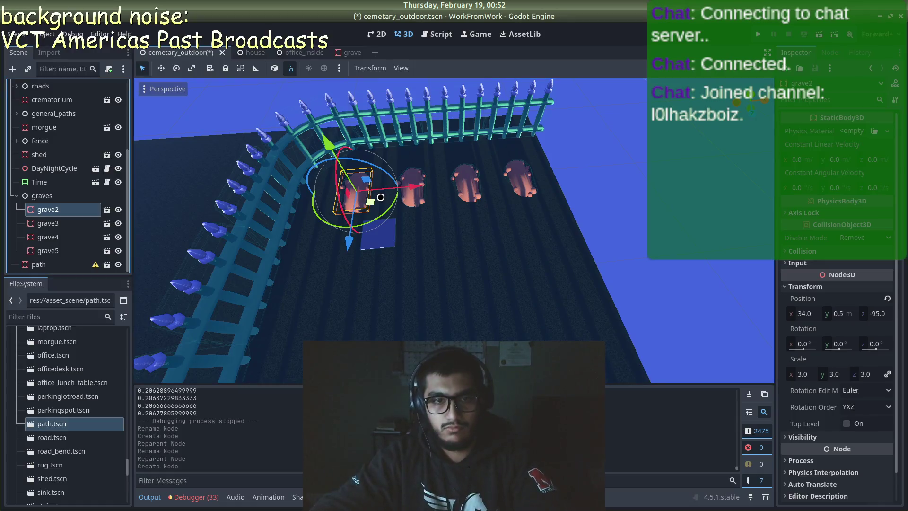
pyautogui.click(315, 203)
pyautogui.click(356, 188)
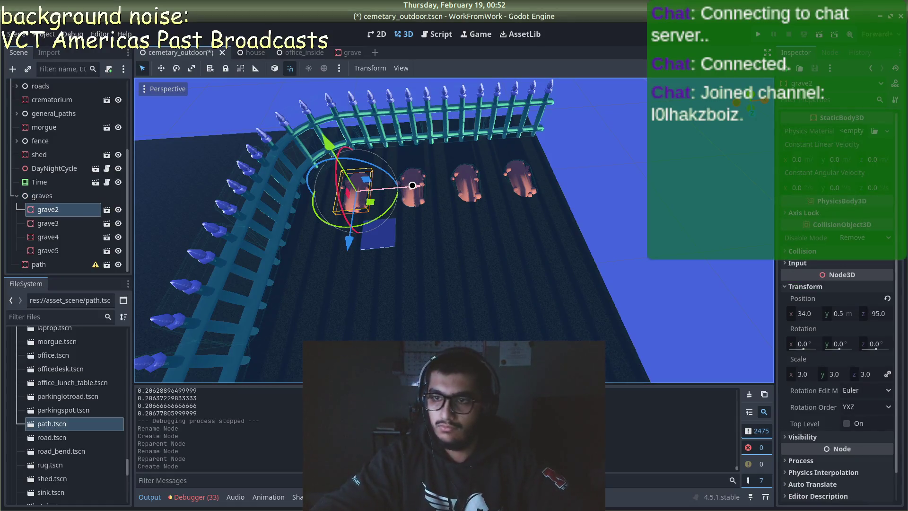
pyautogui.moveTo(410, 186); pyautogui.dragTo(387, 189)
pyautogui.click(426, 187)
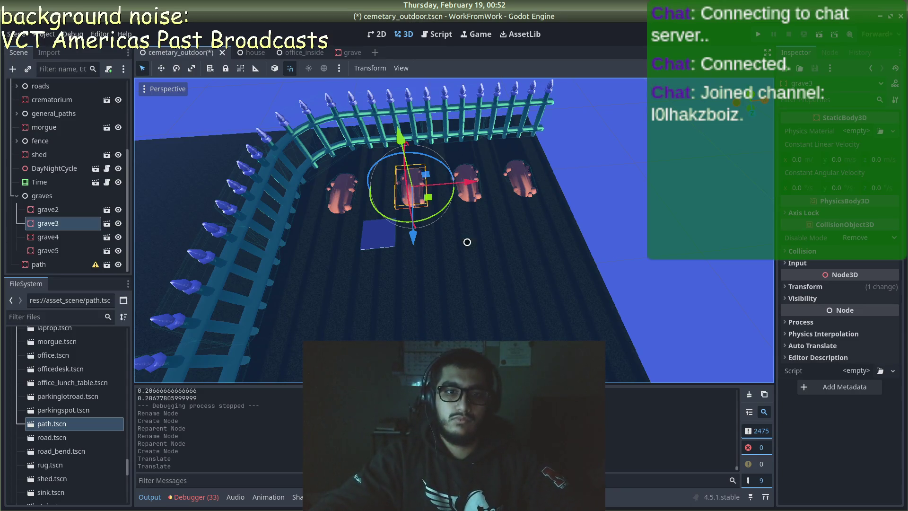
pyautogui.click(632, 281)
# - Widen the ground CSGBox3D's Size X from 98.701 to 104.0
pyautogui.scroll(-2, 628, 324)
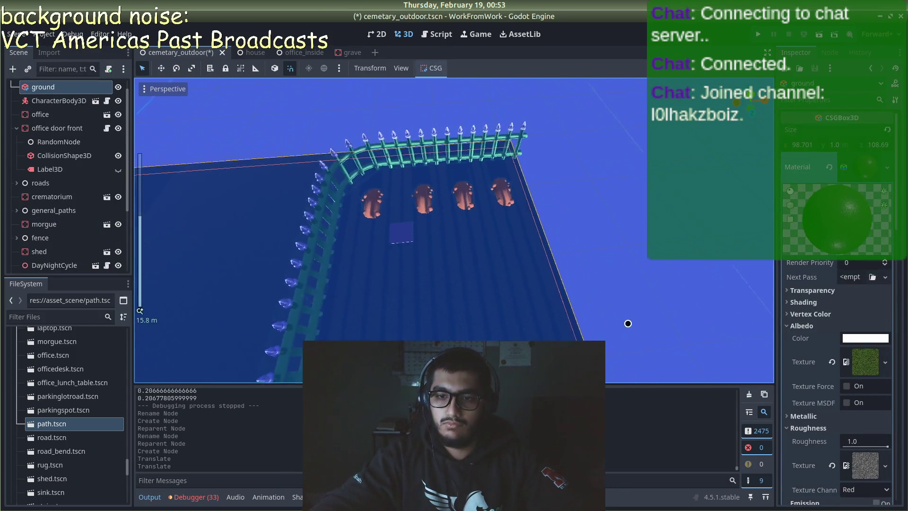
pyautogui.scroll(-5, 628, 323)
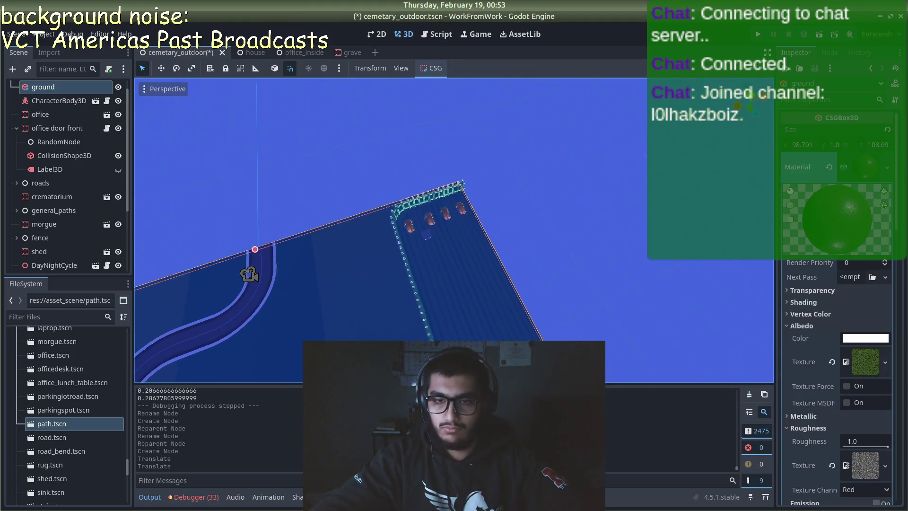
pyautogui.moveTo(629, 323); pyautogui.dragTo(525, 222)
pyautogui.moveTo(523, 179)
pyautogui.mouseDown()
pyautogui.moveTo(519, 155)
pyautogui.moveTo(530, 175)
pyautogui.mouseUp()
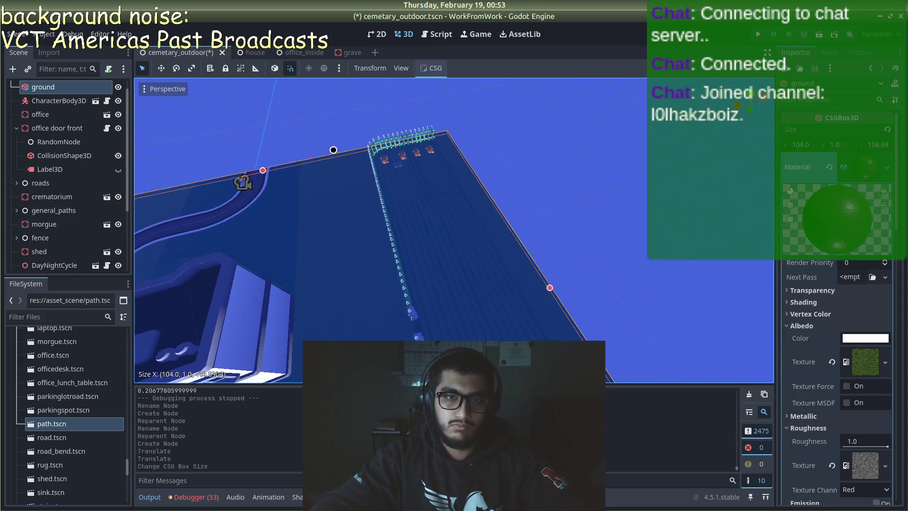
pyautogui.click(462, 125)
# - Look down on the fence and select the third grave
pyautogui.scroll(3, 411, 134)
pyautogui.scroll(8, 422, 132)
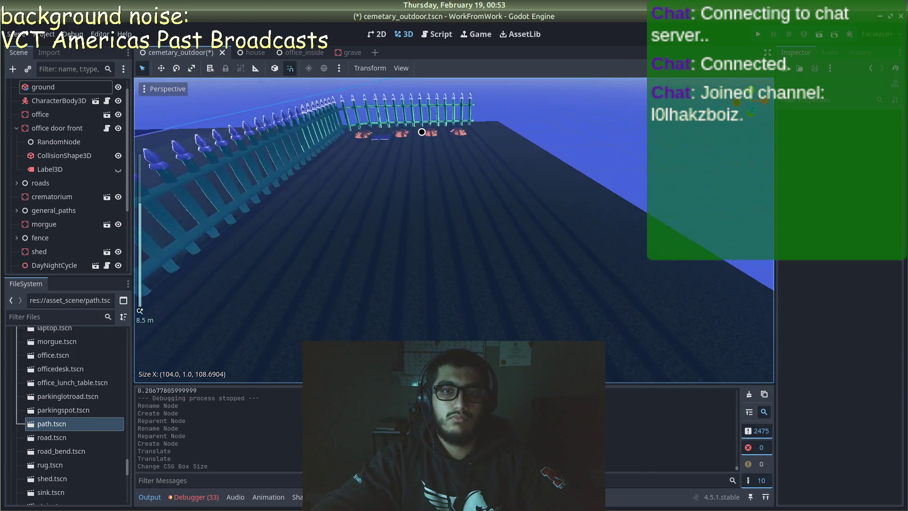
pyautogui.scroll(4, 422, 132)
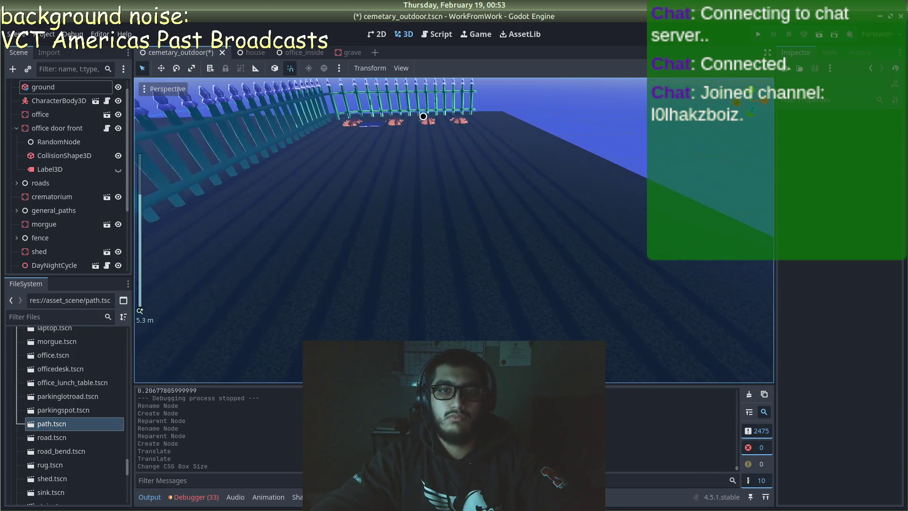
pyautogui.scroll(-4, 430, 138)
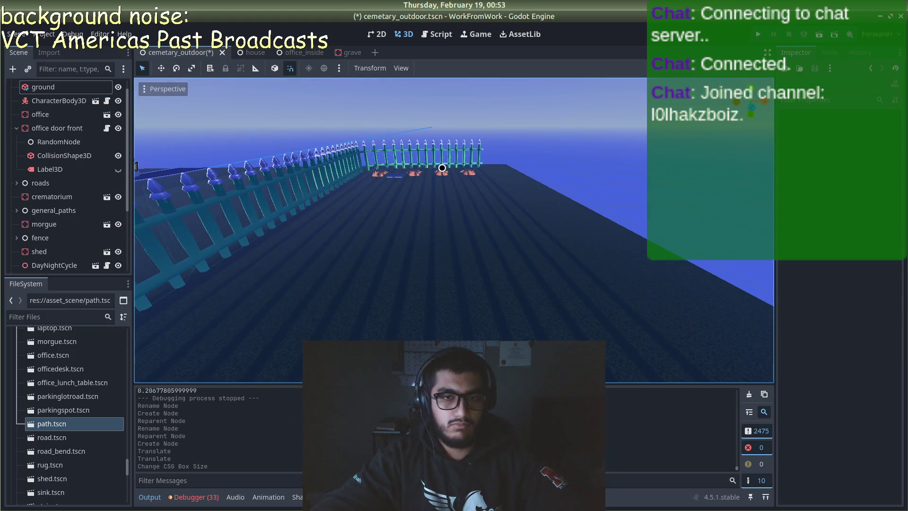
pyautogui.scroll(-4, 453, 198)
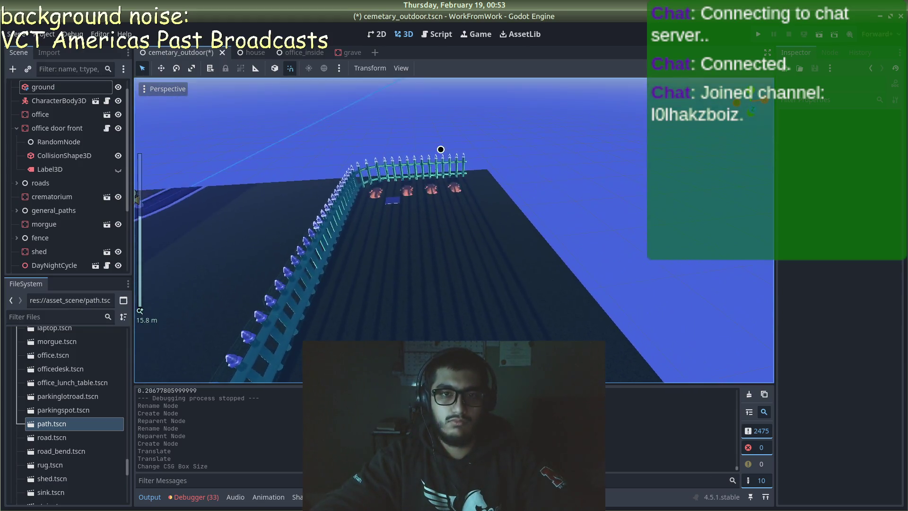
pyautogui.moveTo(440, 150); pyautogui.dragTo(447, 235)
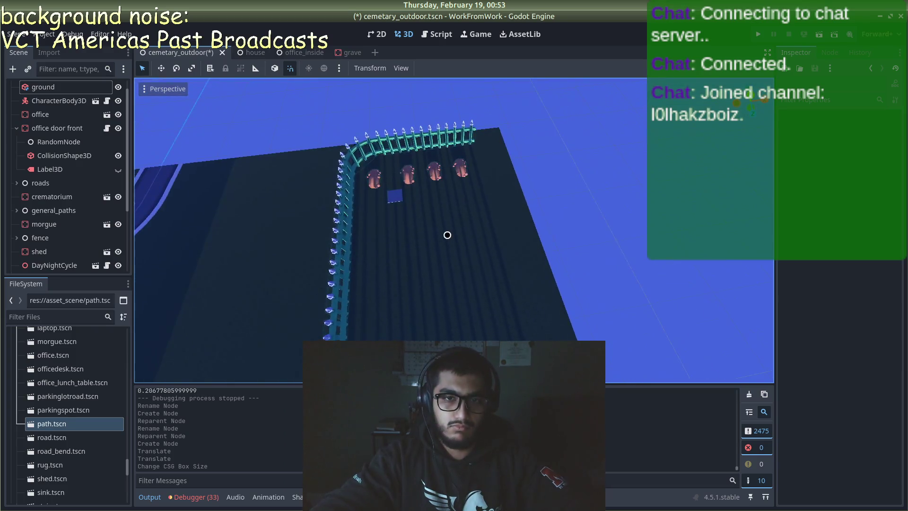
pyautogui.scroll(6, 447, 235)
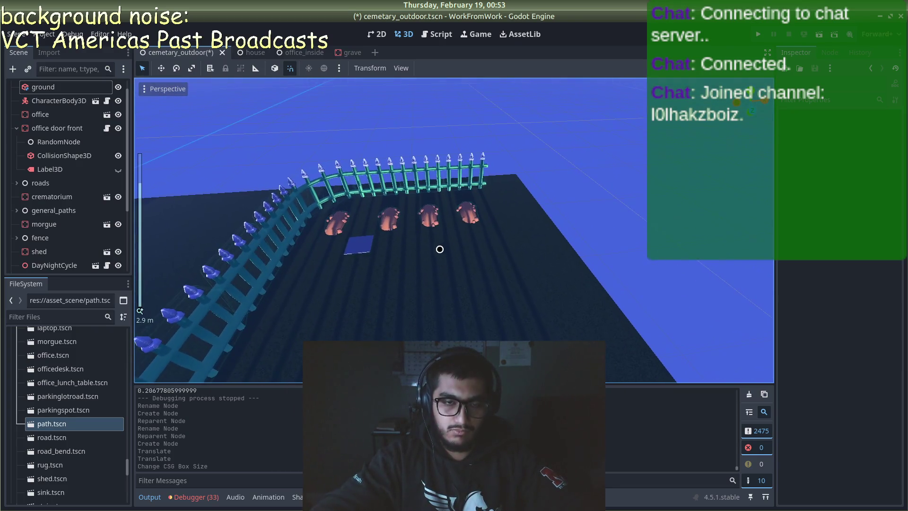
pyautogui.click(434, 212)
# - Move grave4 and grave5 right along X, then show the path tile's scale warning
pyautogui.moveTo(479, 215); pyautogui.dragTo(546, 210)
pyautogui.click(554, 214)
pyautogui.click(475, 209)
pyautogui.hotkey('ctrl', 'd')
pyautogui.click(572, 228)
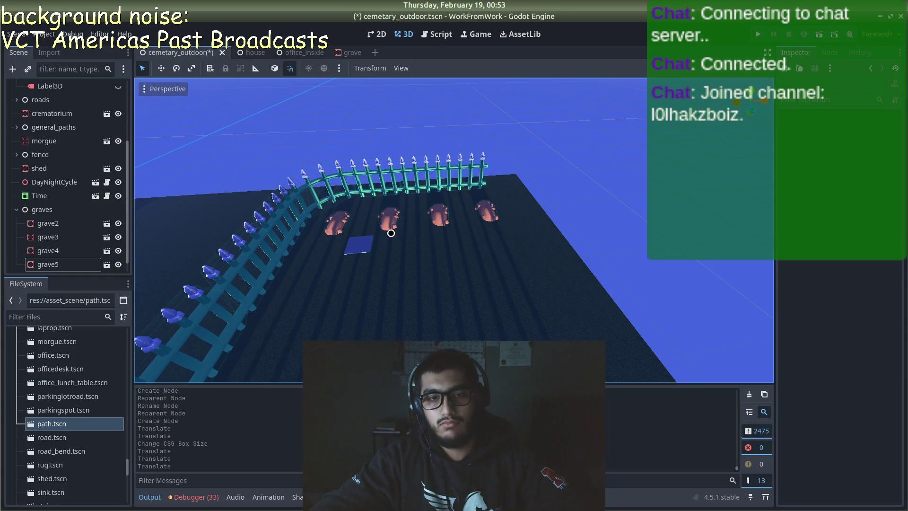
pyautogui.moveTo(358, 251); pyautogui.dragTo(369, 242)
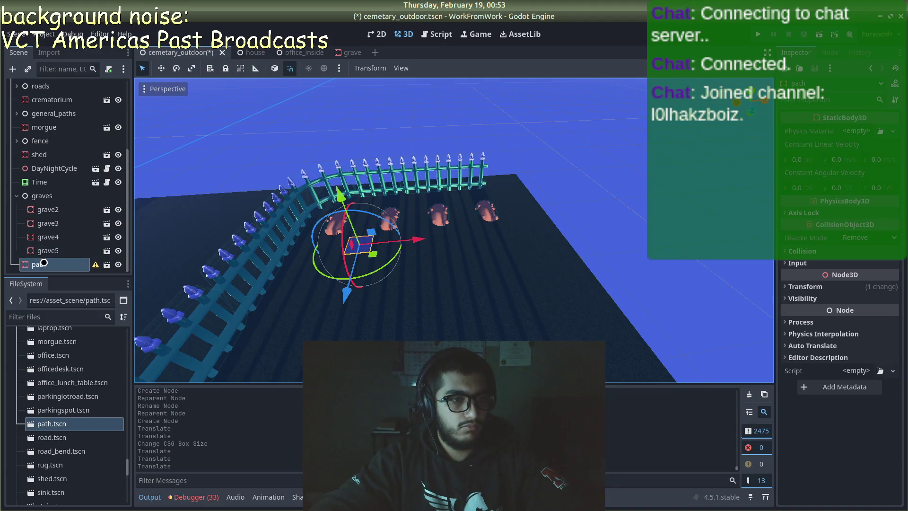
pyautogui.click(95, 265)
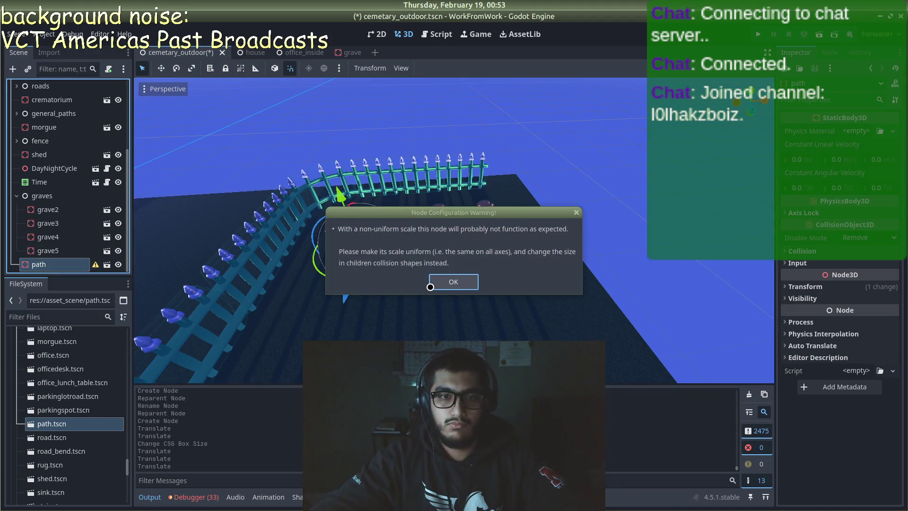
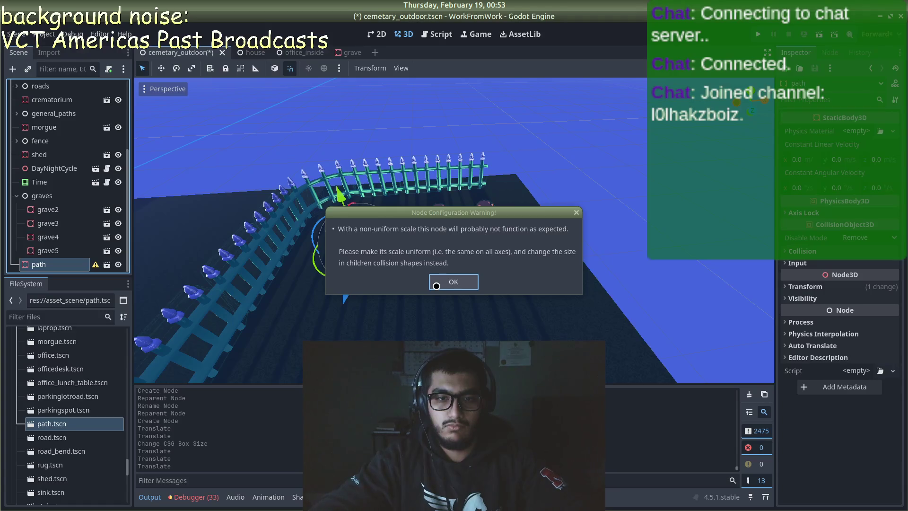
# - Dismiss the scale warning and duplicate the path tile along Z to lengthen the strip
pyautogui.click(436, 286)
pyautogui.click(629, 249)
pyautogui.scroll(2, 326, 237)
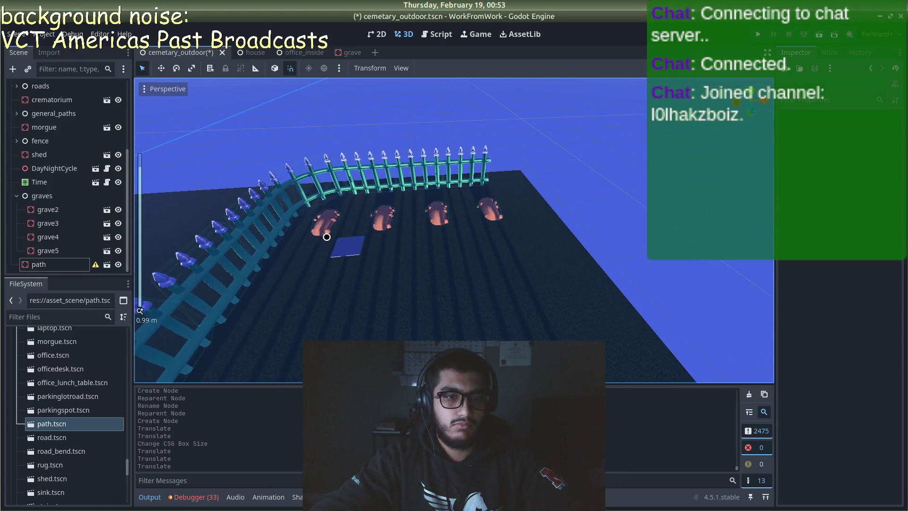
pyautogui.click(343, 254)
pyautogui.hotkey('ctrl', 'd')
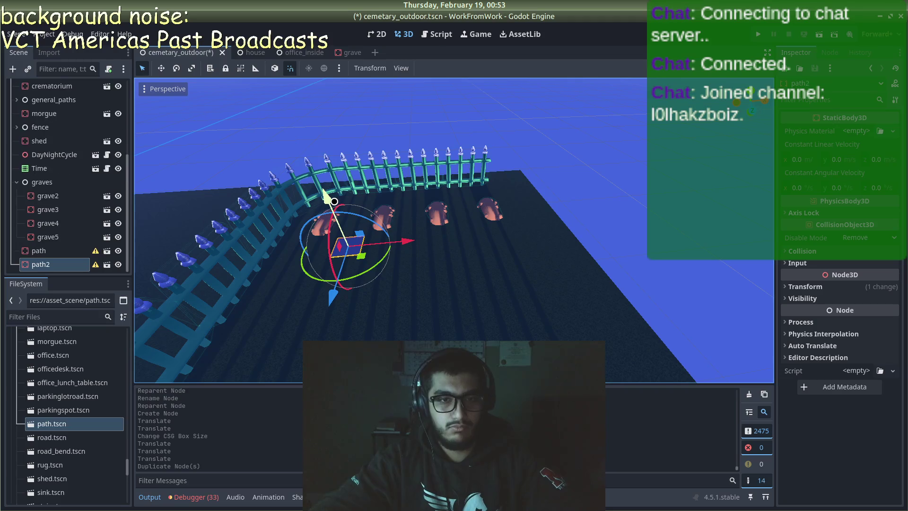
pyautogui.moveTo(332, 295); pyautogui.dragTo(342, 251)
pyautogui.hotkey('ctrl', 'd')
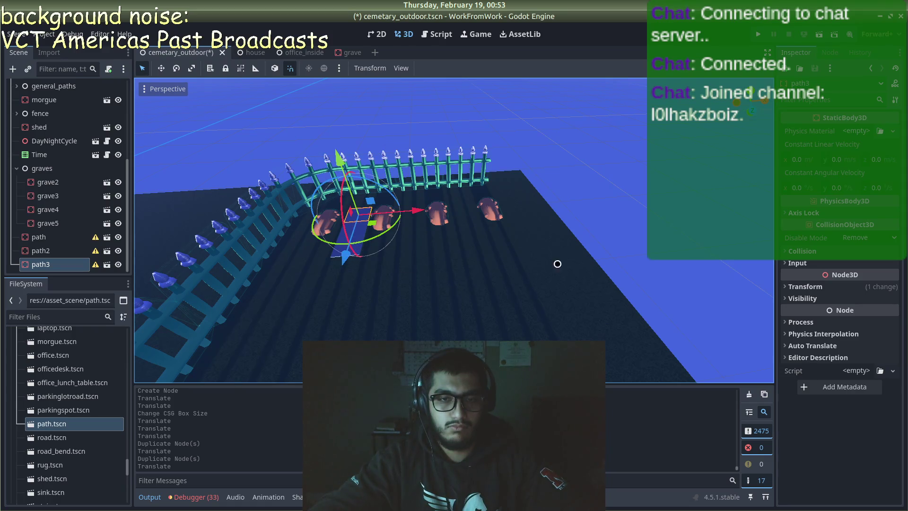
# - Trial-copy path, path2 and path3 sideways along X, then undo that extra copy
pyautogui.click(624, 217)
pyautogui.click(357, 237)
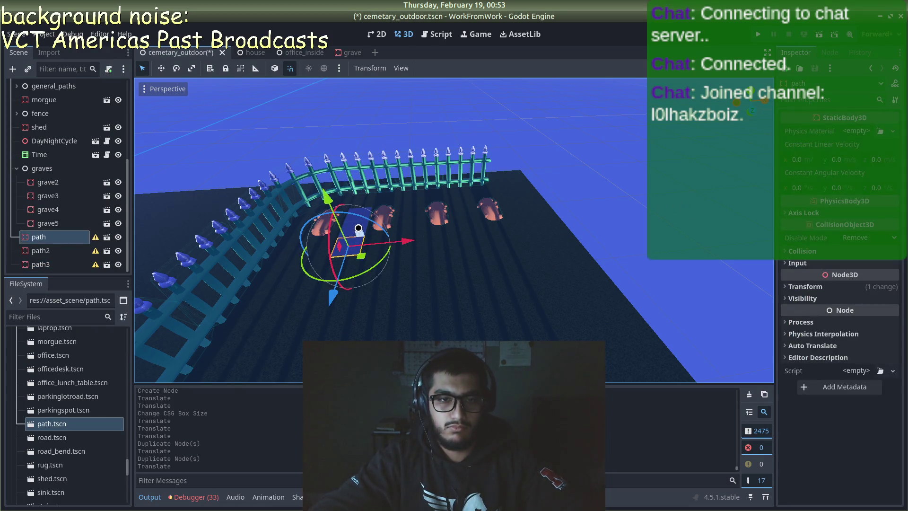
pyautogui.keyDown('shift'); pyautogui.click(358, 216); pyautogui.keyUp('shift')
pyautogui.keyDown('shift'); pyautogui.click(359, 215); pyautogui.keyUp('shift')
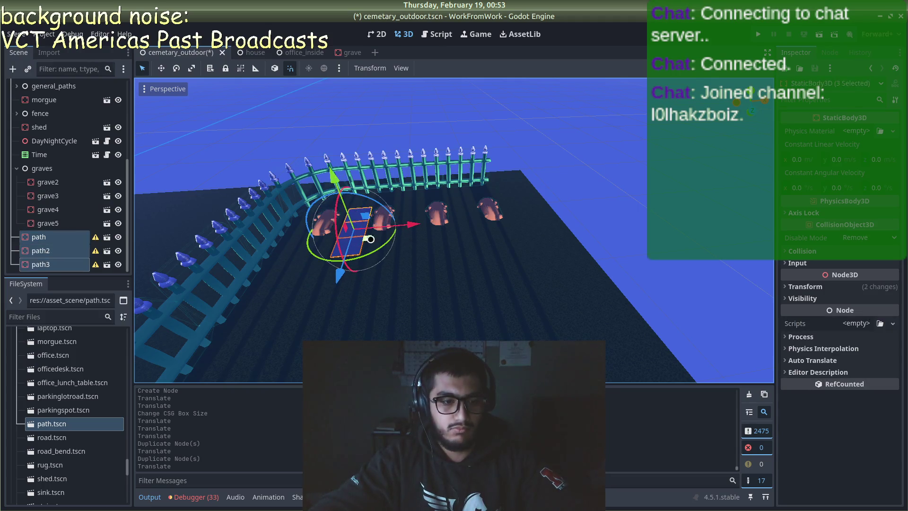
pyautogui.hotkey('ctrl', 'd')
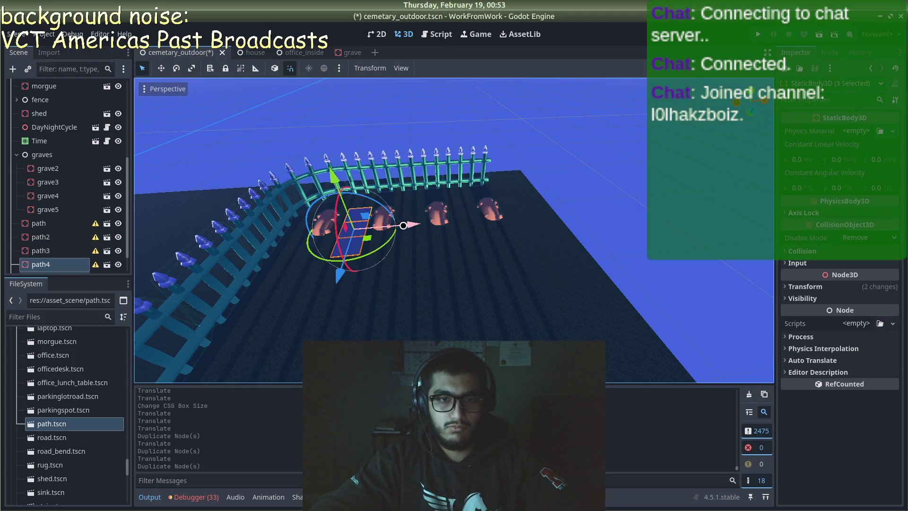
pyautogui.moveTo(403, 225); pyautogui.dragTo(457, 225)
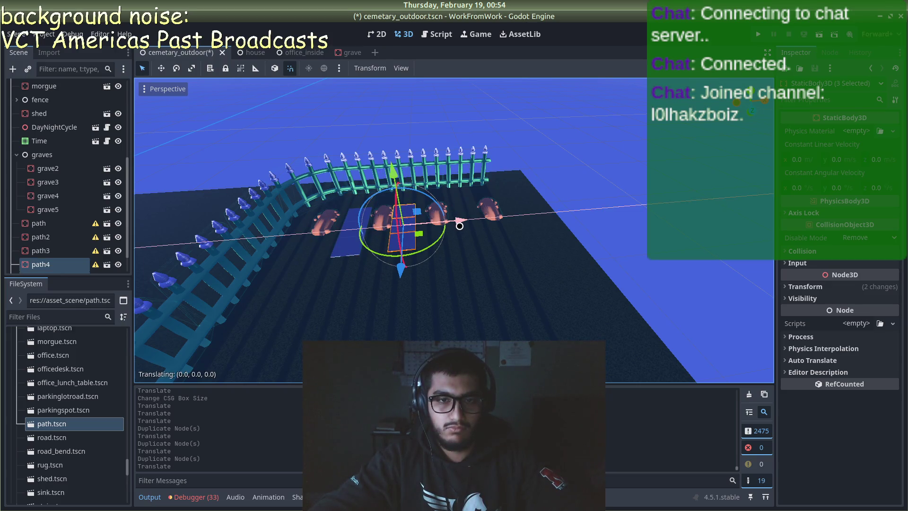
pyautogui.moveTo(461, 224); pyautogui.dragTo(449, 224)
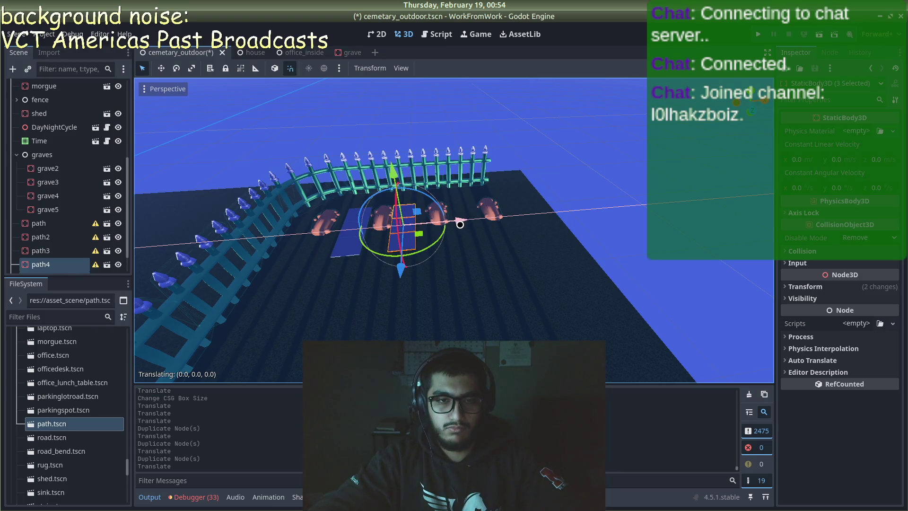
pyautogui.click(609, 204)
pyautogui.scroll(2, 381, 224)
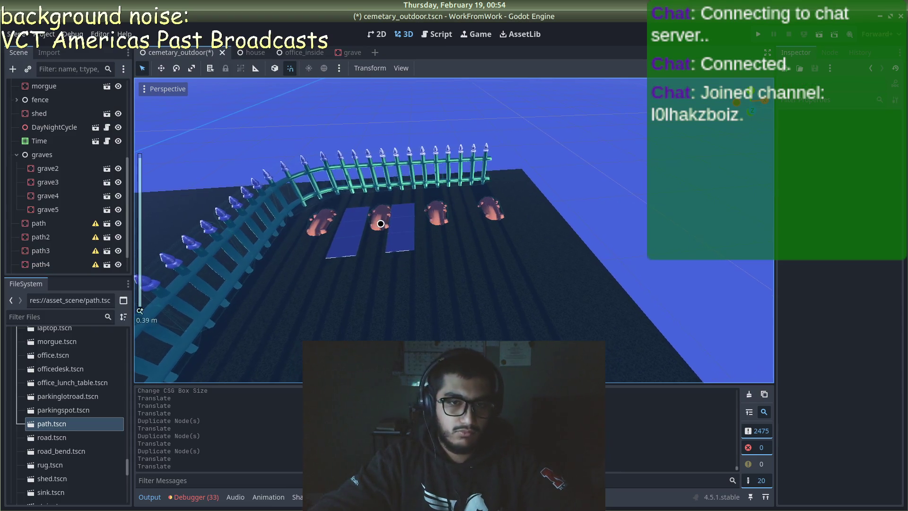
pyautogui.hotkey('ctrl', 'z')
pyautogui.hotkey('ctrl', 'z')
pyautogui.hotkey('ctrl', 'z')
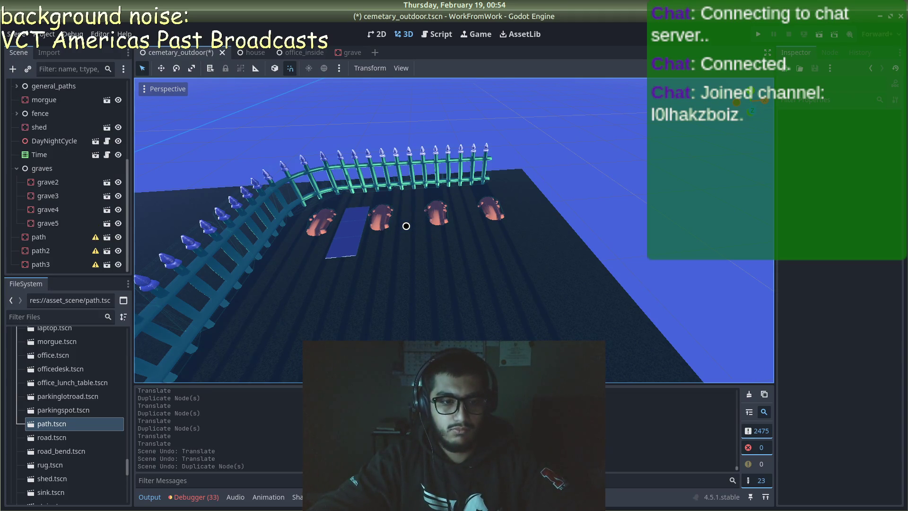
pyautogui.scroll(3, 406, 227)
pyautogui.scroll(4, 567, 233)
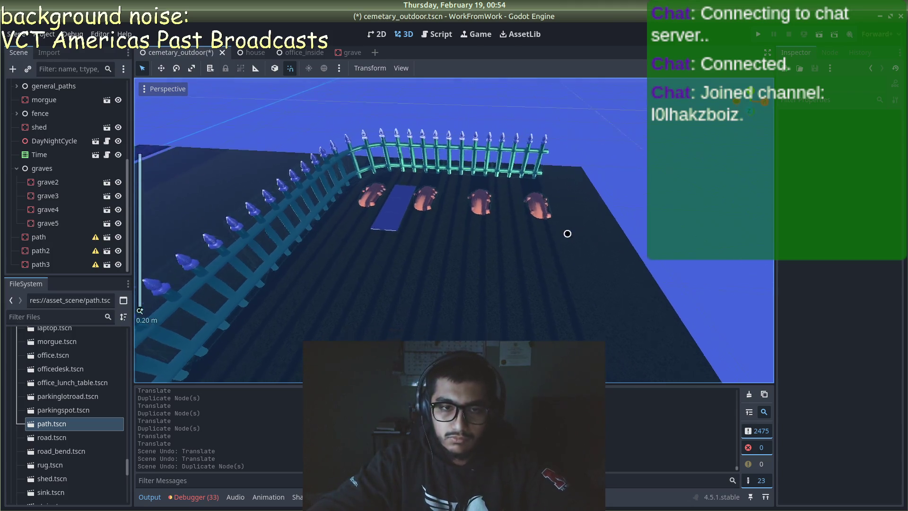
# - Move grave3 right along X from 38 to 39
pyautogui.click(337, 156)
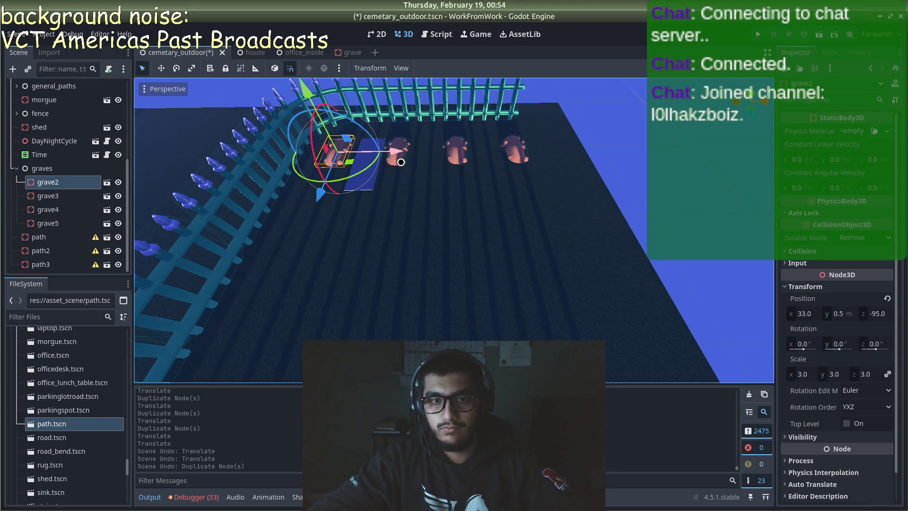
pyautogui.click(666, 162)
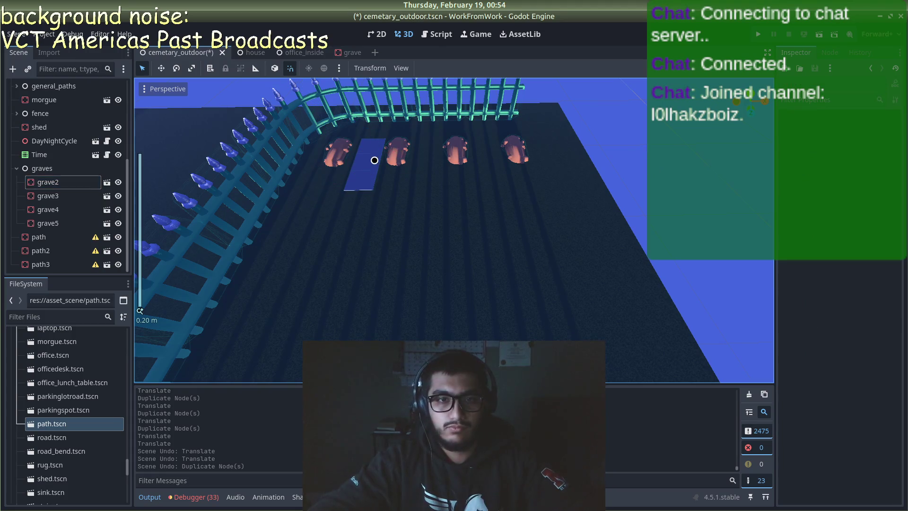
pyautogui.click(394, 154)
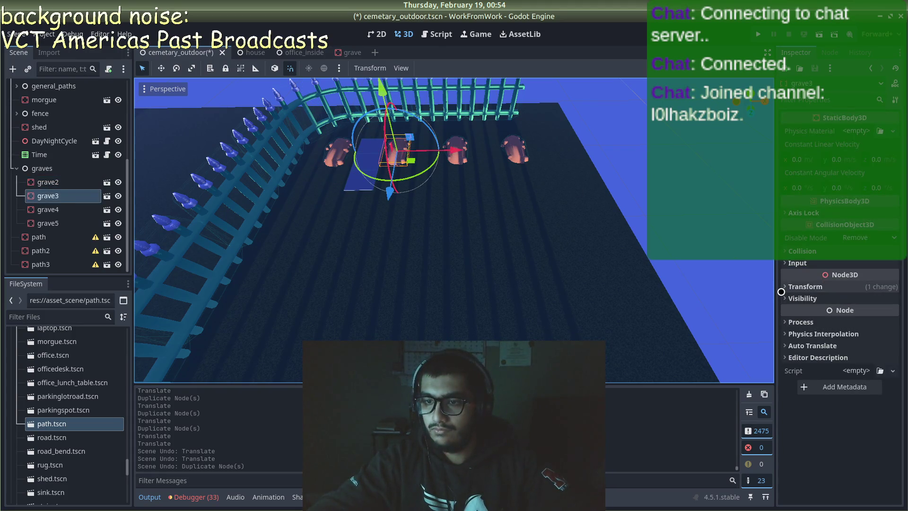
pyautogui.click(804, 287)
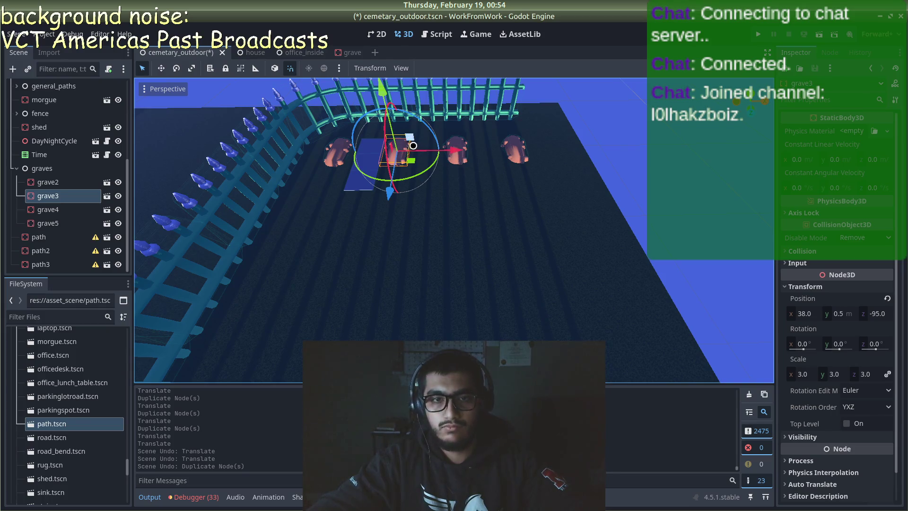
pyautogui.moveTo(450, 152); pyautogui.dragTo(457, 151)
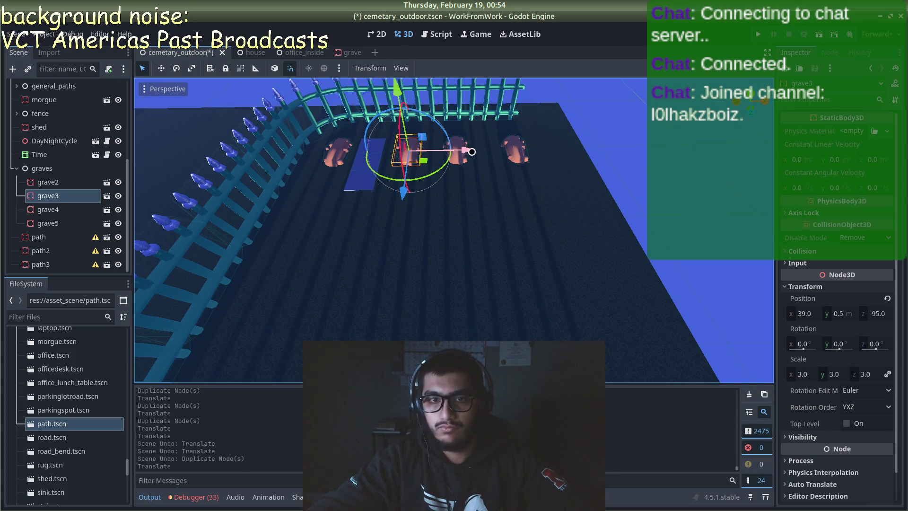
# - Shift grave4 right along X from 43 to 44
pyautogui.click(515, 148)
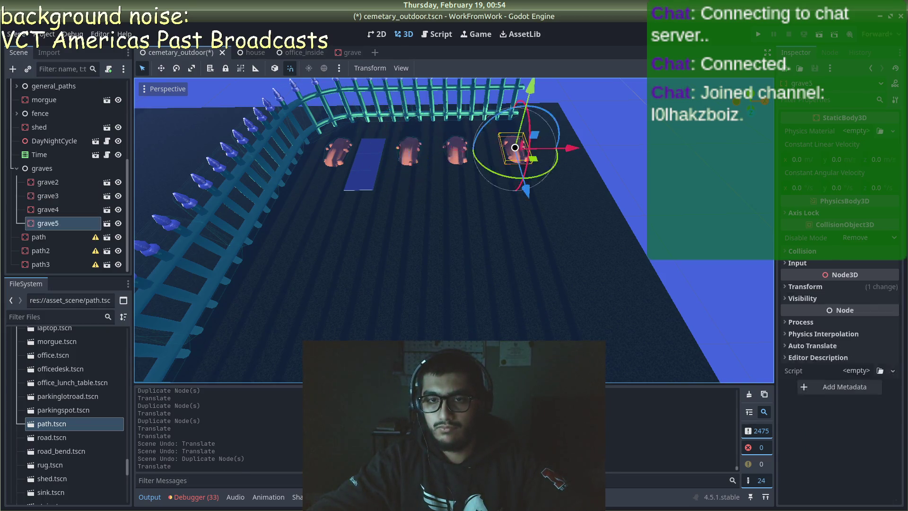
pyautogui.click(458, 155)
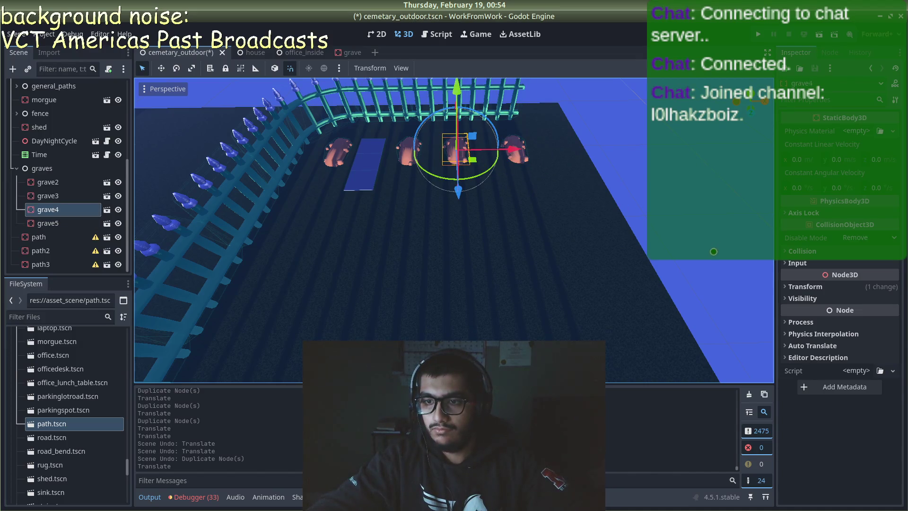
pyautogui.click(795, 286)
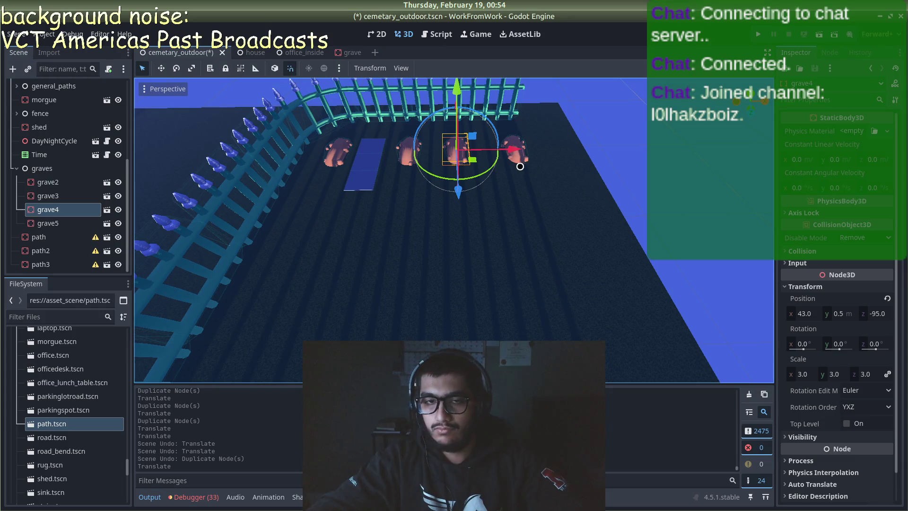
pyautogui.moveTo(516, 158); pyautogui.dragTo(523, 157)
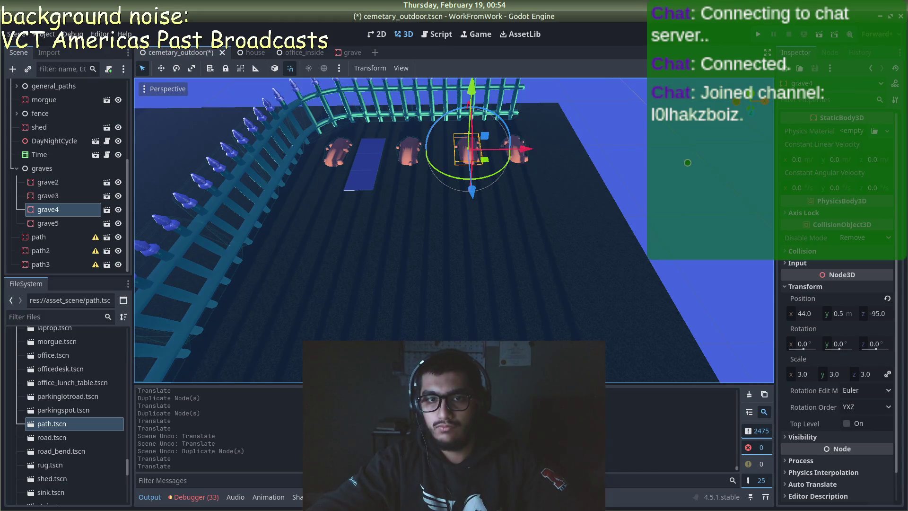
pyautogui.click(507, 151)
# - Move grave5 further right along X
pyautogui.click(518, 150)
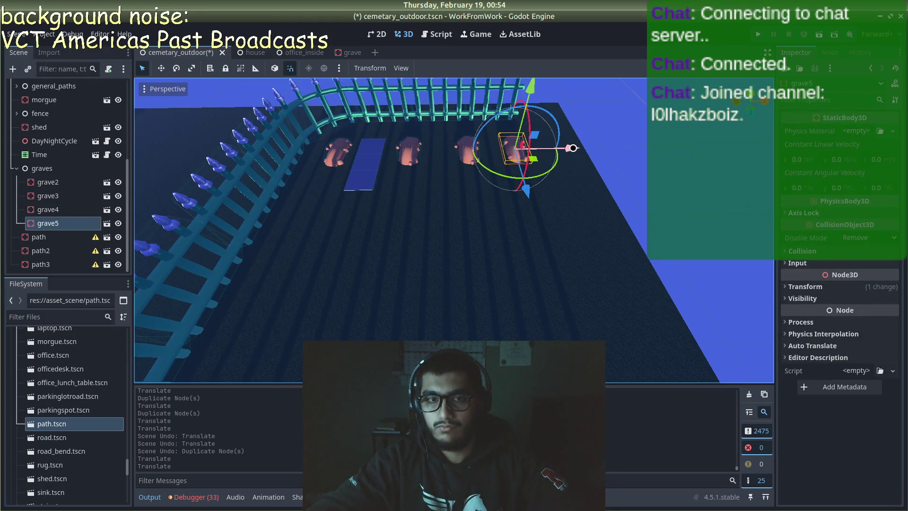
pyautogui.moveTo(573, 148); pyautogui.dragTo(593, 151)
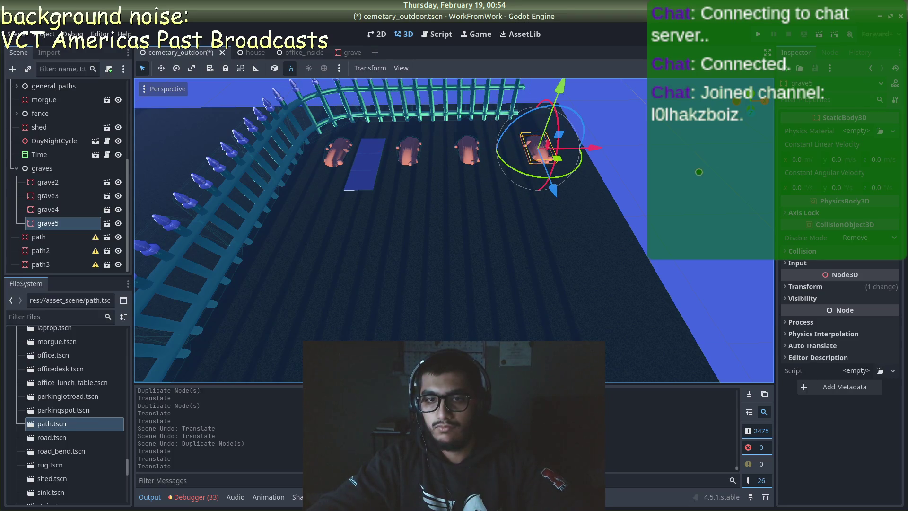
pyautogui.click(443, 165)
pyautogui.click(372, 178)
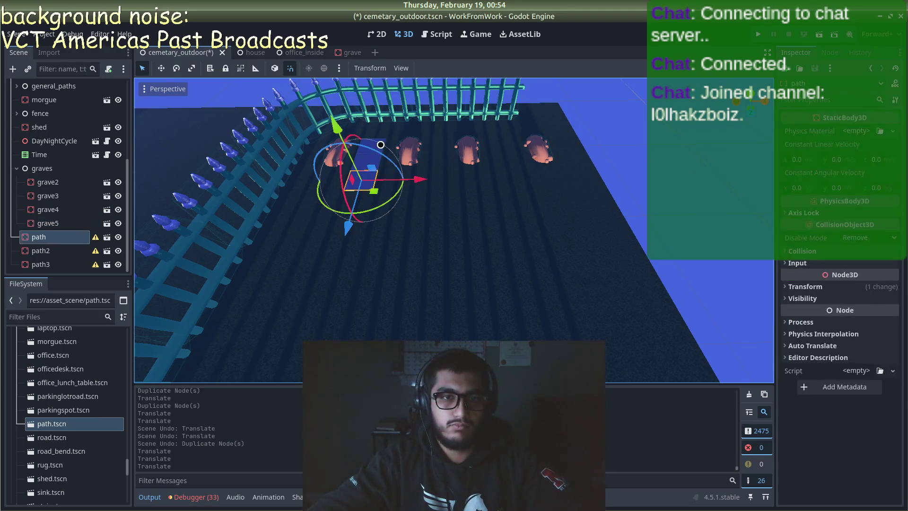
# - Trial-copy the three-tile path strip along X, then undo it
pyautogui.keyDown('shift'); pyautogui.click(381, 142); pyautogui.keyUp('shift')
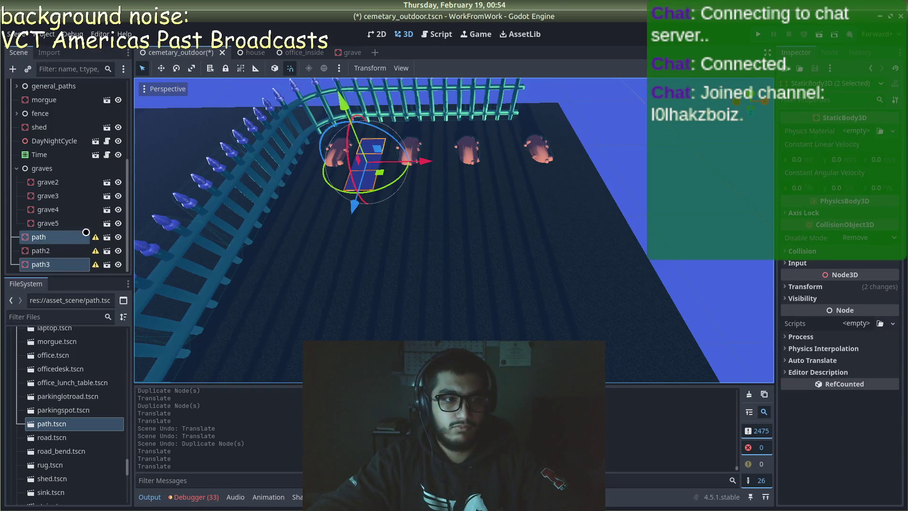
pyautogui.keyDown('shift'); pyautogui.click(71, 250); pyautogui.keyUp('shift')
pyautogui.hotkey('ctrl', 'd')
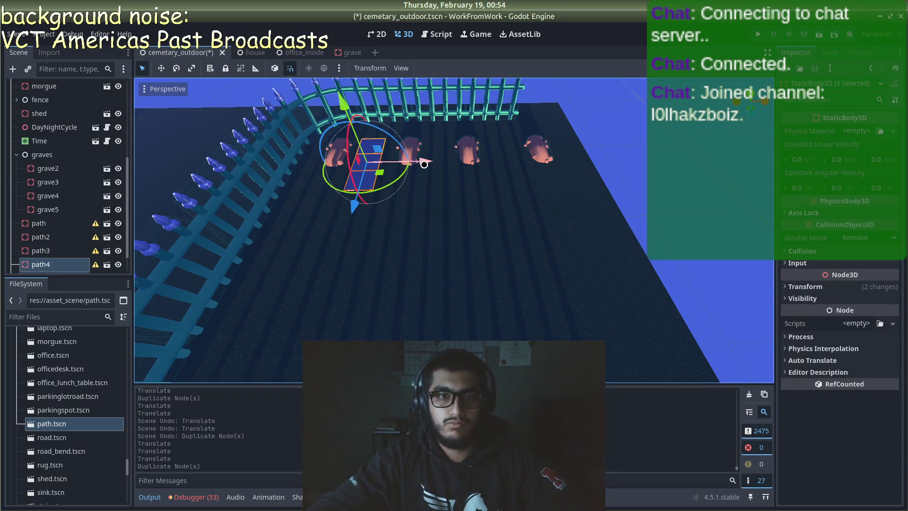
pyautogui.moveTo(422, 160)
pyautogui.mouseDown()
pyautogui.moveTo(498, 162)
pyautogui.moveTo(492, 169)
pyautogui.moveTo(520, 153)
pyautogui.moveTo(605, 146)
pyautogui.mouseUp()
pyautogui.hotkey('ctrl', 'z')
pyautogui.hotkey('ctrl', 'z')
# - Check grave4 and grave5, then rotate the first path tile slightly
pyautogui.click(477, 155)
pyautogui.click(542, 151)
pyautogui.click(365, 173)
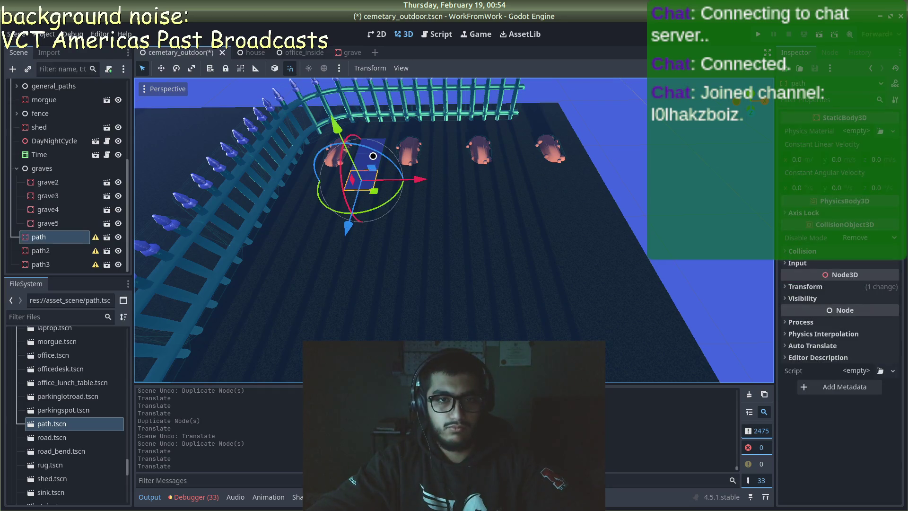
pyautogui.moveTo(373, 156); pyautogui.dragTo(378, 150)
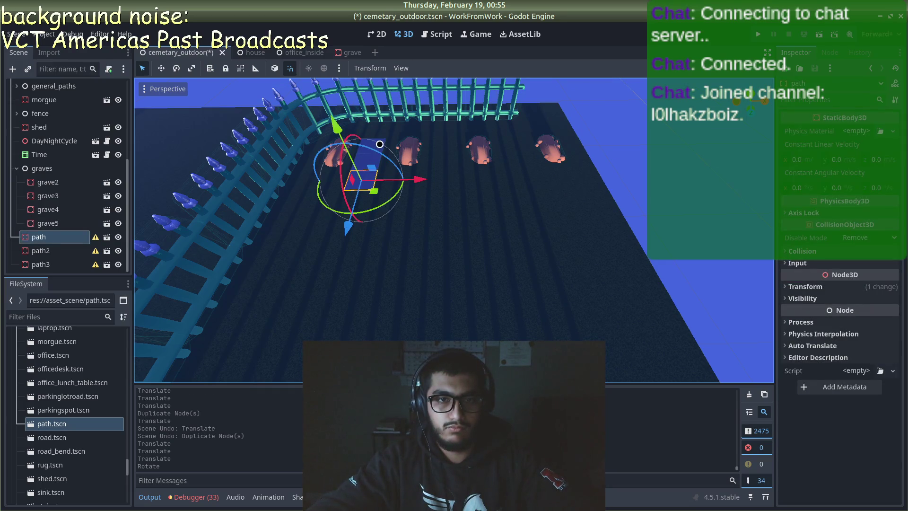
# - Duplicate the path strip twice, placing copies in front of the next graves
pyautogui.keyDown('shift'); pyautogui.click(380, 144); pyautogui.keyUp('shift')
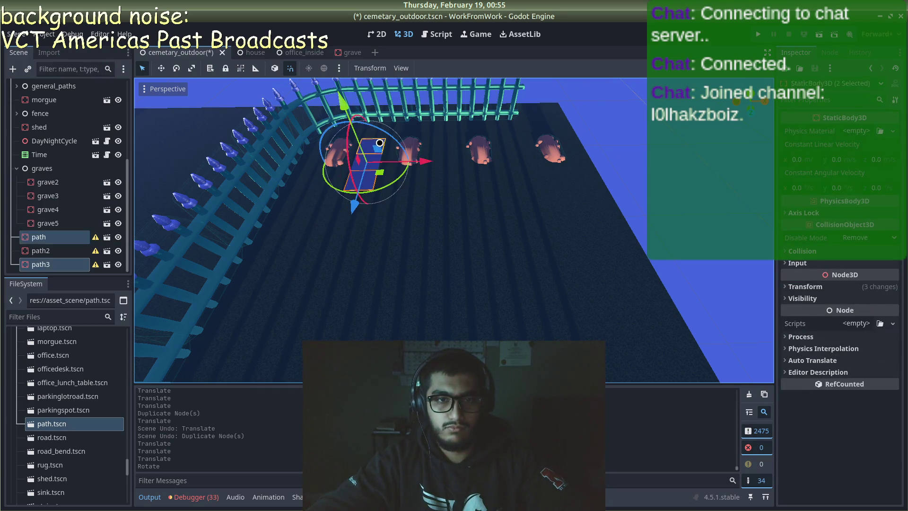
pyautogui.keyDown('ctrl'); pyautogui.click(71, 250); pyautogui.keyUp('ctrl')
pyautogui.hotkey('ctrl', 'd')
pyautogui.moveTo(429, 167); pyautogui.dragTo(570, 161)
pyautogui.hotkey('ctrl', 'd')
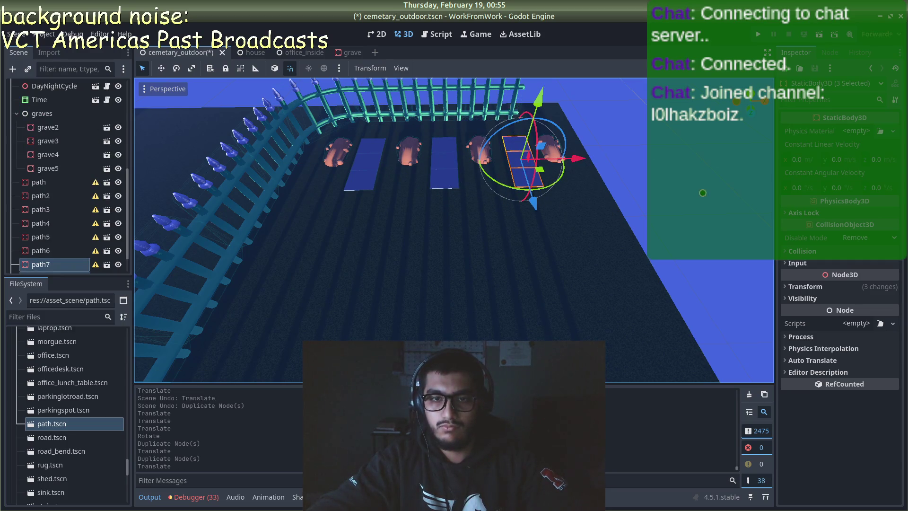
pyautogui.click(596, 202)
pyautogui.scroll(1, 361, 186)
# - Duplicate path, path2 and path3 end to end beside the fence, discarding the extra duplicate
pyautogui.scroll(-3, 501, 185)
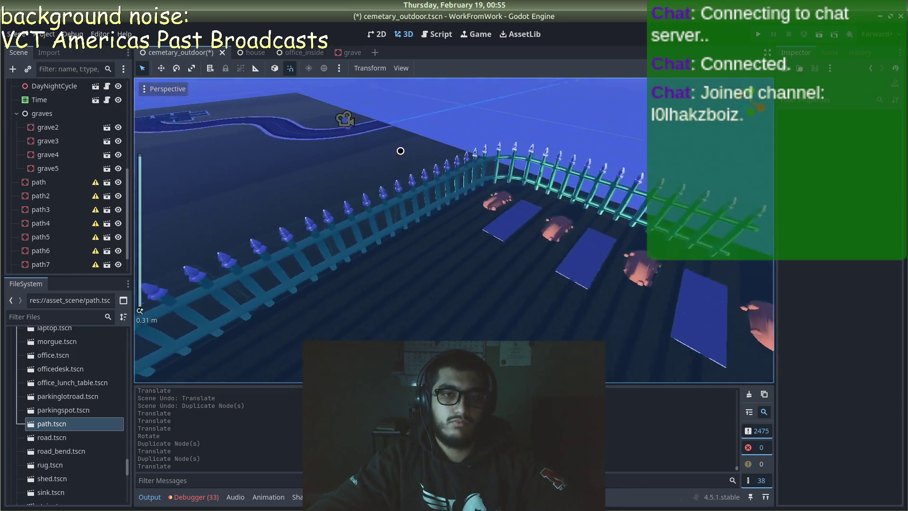
pyautogui.scroll(-15, 565, 223)
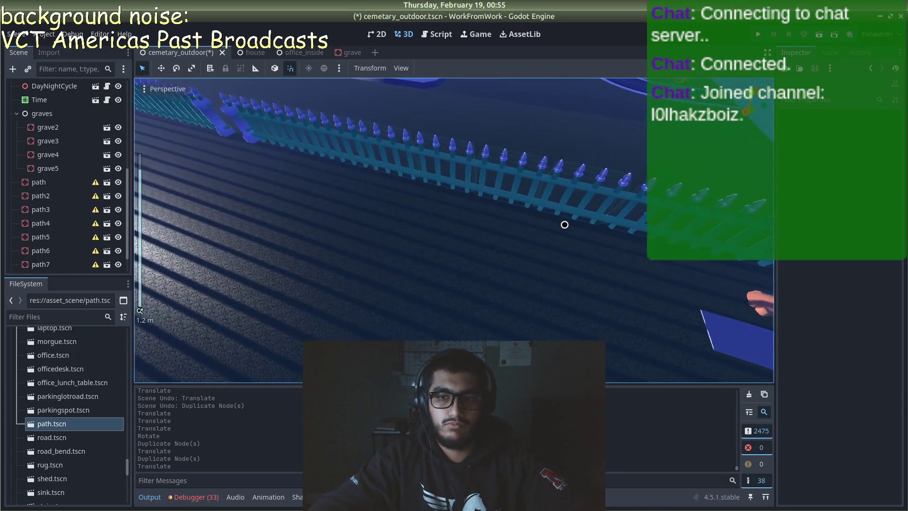
pyautogui.scroll(-2, 606, 277)
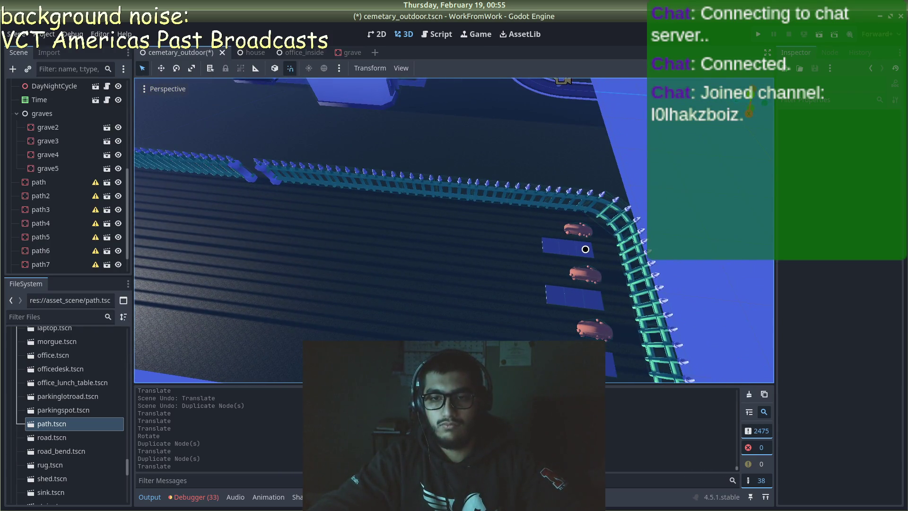
pyautogui.click(587, 252)
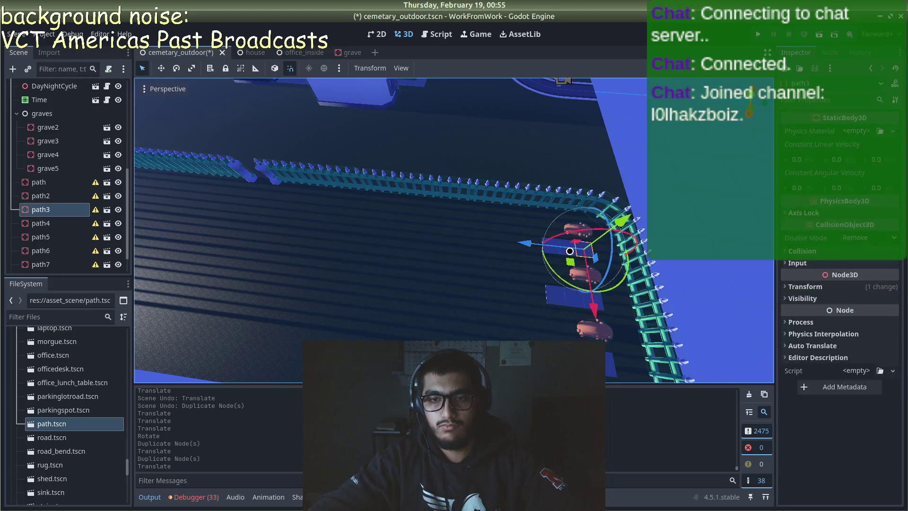
pyautogui.keyDown('shift'); pyautogui.click(561, 249); pyautogui.keyUp('shift')
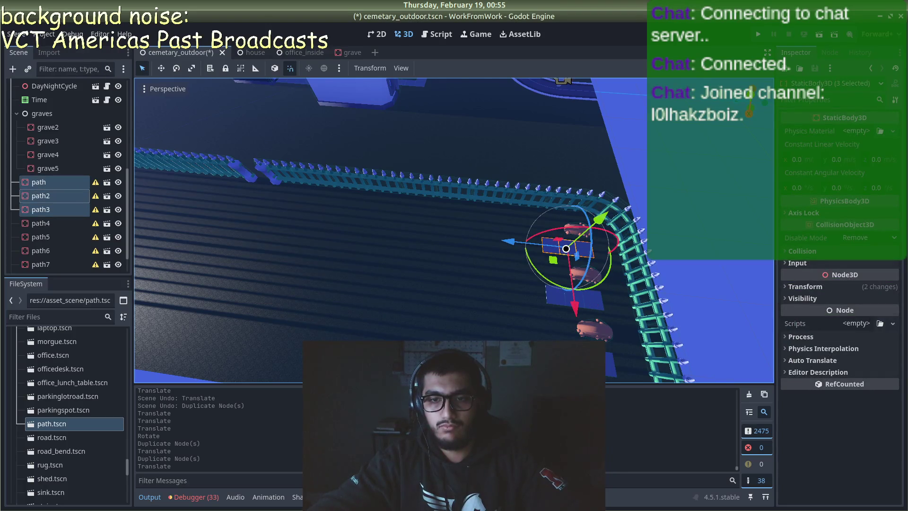
pyautogui.hotkey('ctrl', 'd')
pyautogui.moveTo(539, 247); pyautogui.dragTo(386, 228)
pyautogui.hotkey('ctrl', 'd')
pyautogui.hotkey('ctrl', 'd')
pyautogui.hotkey('ctrl', 'd')
pyautogui.hotkey('ctrl', 'z')
pyautogui.hotkey('ctrl', 'z')
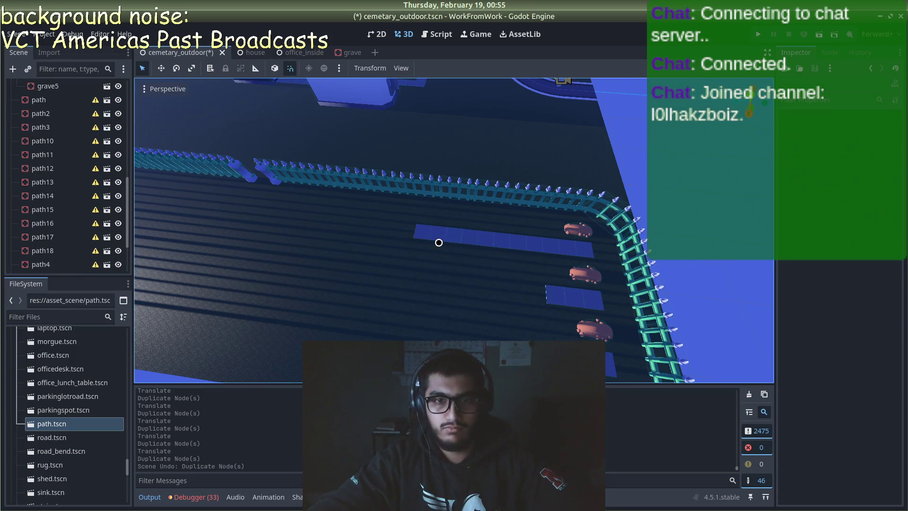
# - Shift path13, path17 and path18 left and duplicate them, undoing one misplaced move
pyautogui.click(453, 236)
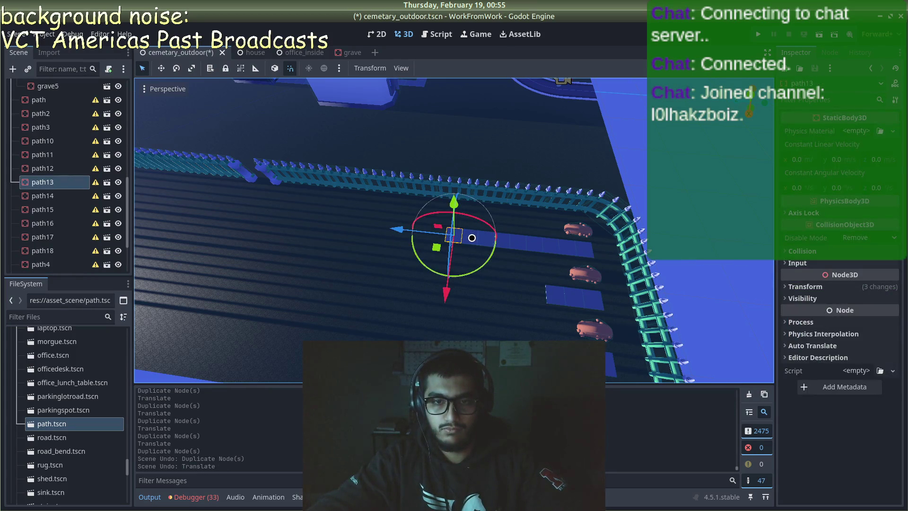
pyautogui.keyDown('shift'); pyautogui.click(472, 238); pyautogui.keyUp('shift')
pyautogui.keyDown('shift'); pyautogui.click(482, 237); pyautogui.keyUp('shift')
pyautogui.moveTo(420, 230); pyautogui.dragTo(324, 221)
pyautogui.hotkey('ctrl', 'd')
pyautogui.scroll(-4, 411, 256)
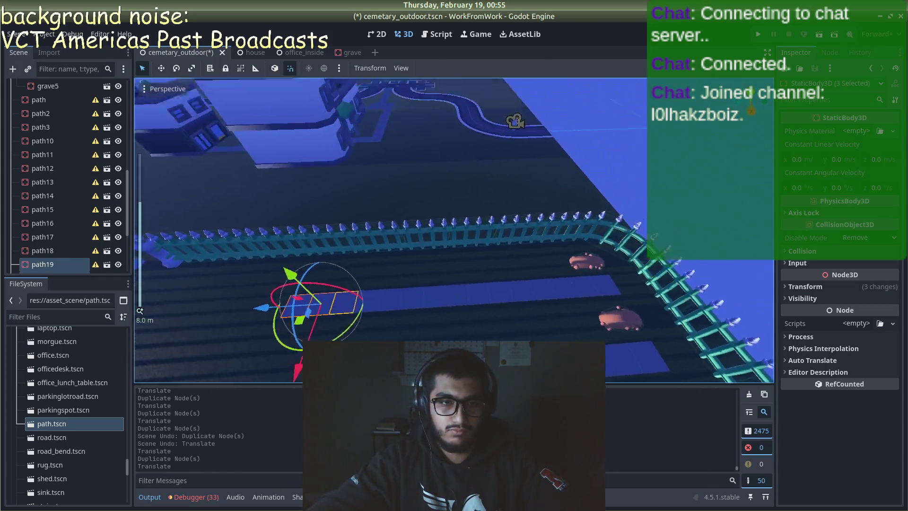
pyautogui.press('f')
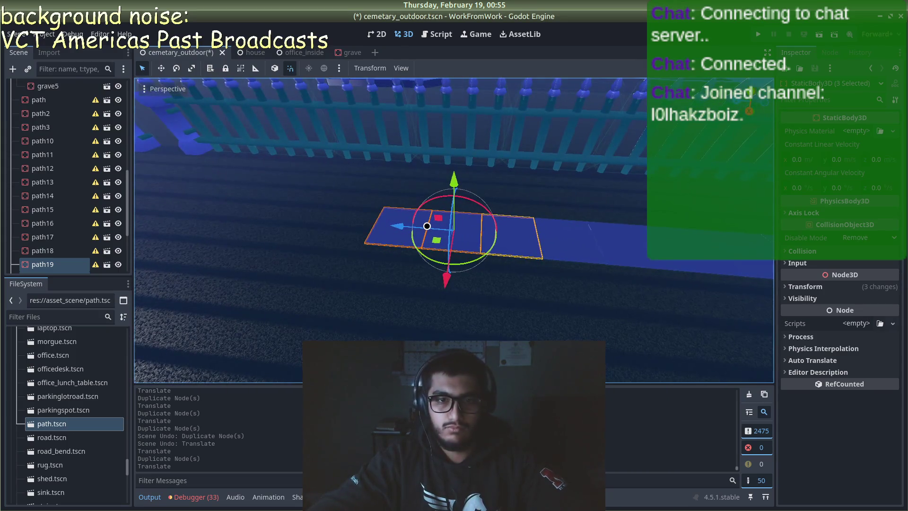
pyautogui.moveTo(399, 227)
pyautogui.mouseDown()
pyautogui.moveTo(344, 226)
pyautogui.moveTo(252, 197)
pyautogui.moveTo(180, 220)
pyautogui.moveTo(126, 171)
pyautogui.moveTo(107, 172)
pyautogui.moveTo(130, 179)
pyautogui.mouseUp()
pyautogui.hotkey('ctrl', 'z')
# - Lay two more three-tile copies further along the fence
pyautogui.hotkey('ctrl', 'd')
pyautogui.hotkey('ctrl', 'd')
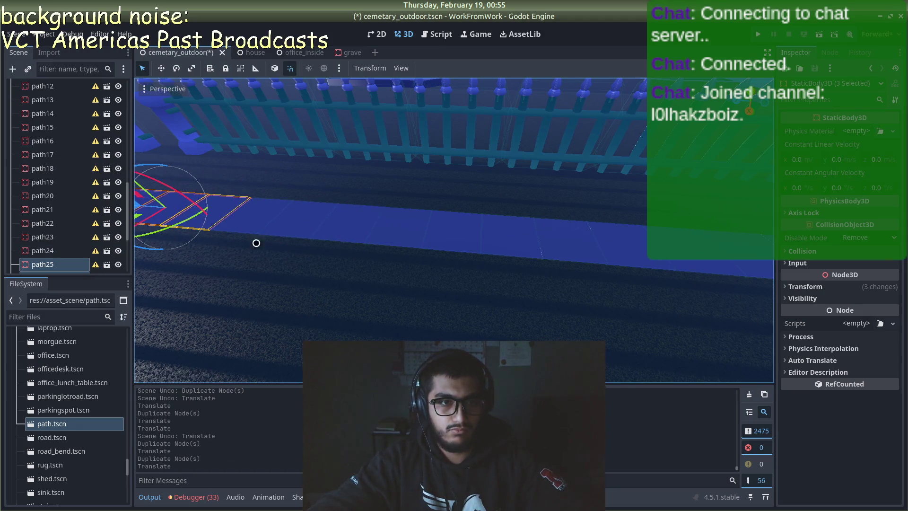
pyautogui.press('f')
pyautogui.hotkey('ctrl', 'd')
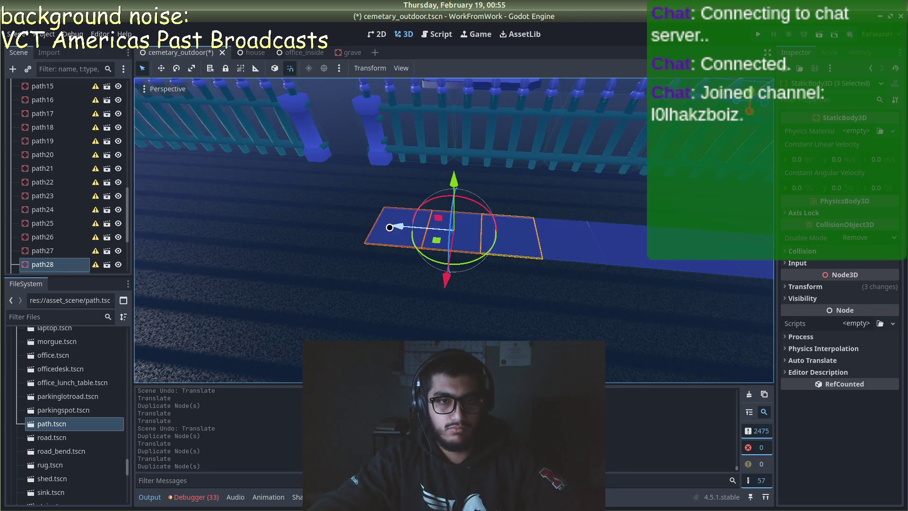
pyautogui.moveTo(374, 229)
pyautogui.mouseDown()
pyautogui.moveTo(227, 198)
pyautogui.moveTo(248, 198)
pyautogui.moveTo(187, 201)
pyautogui.moveTo(128, 189)
pyautogui.mouseUp()
pyautogui.hotkey('ctrl', 'd')
pyautogui.press('f')
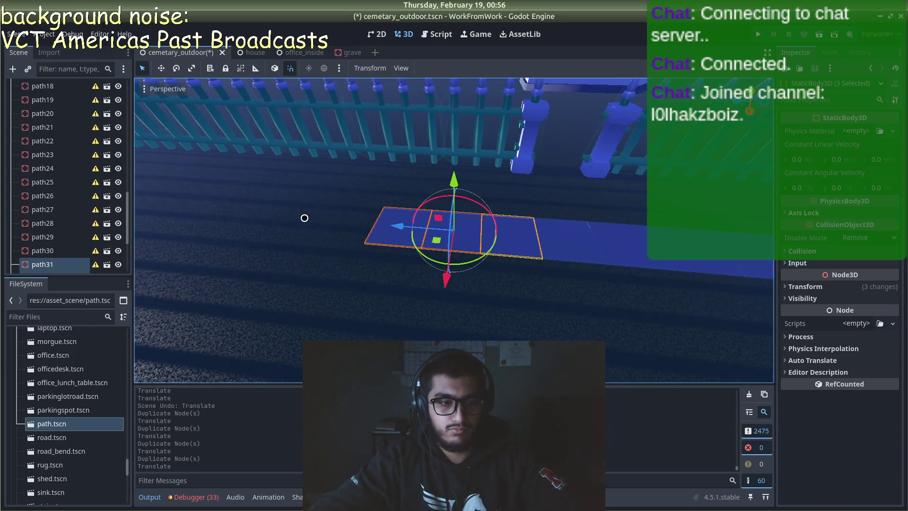
pyautogui.hotkey('ctrl', 'd')
pyautogui.moveTo(374, 220); pyautogui.dragTo(260, 200)
pyautogui.click(257, 202)
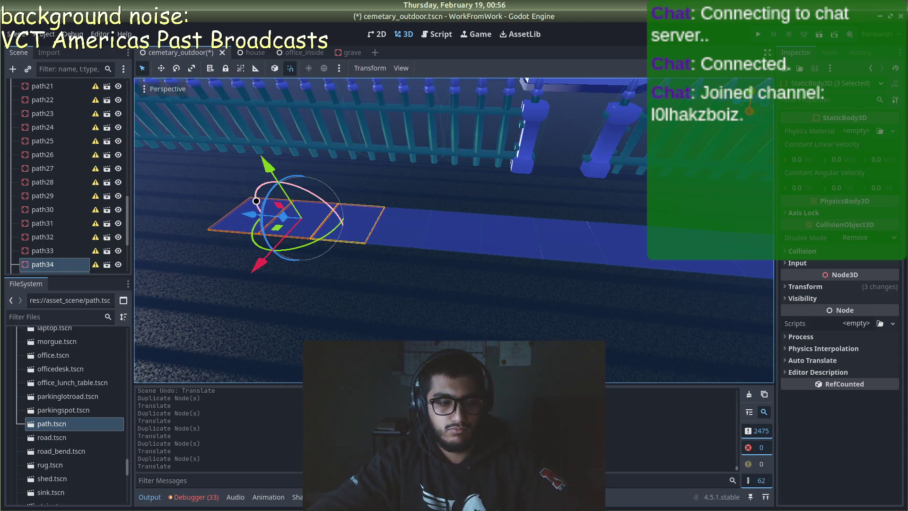
# - Place three more successive three-tile copies at the end of the walkway
pyautogui.hotkey('ctrl', 'd')
pyautogui.press('g')
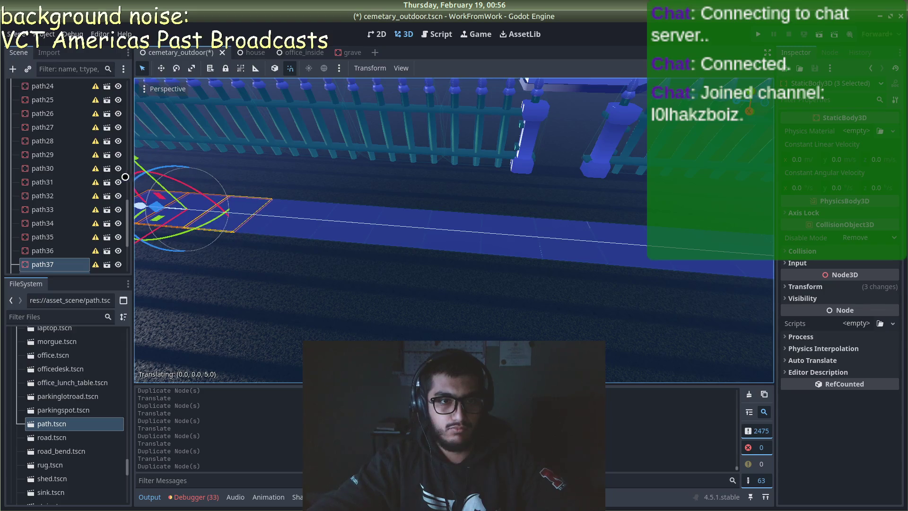
pyautogui.click(319, 214)
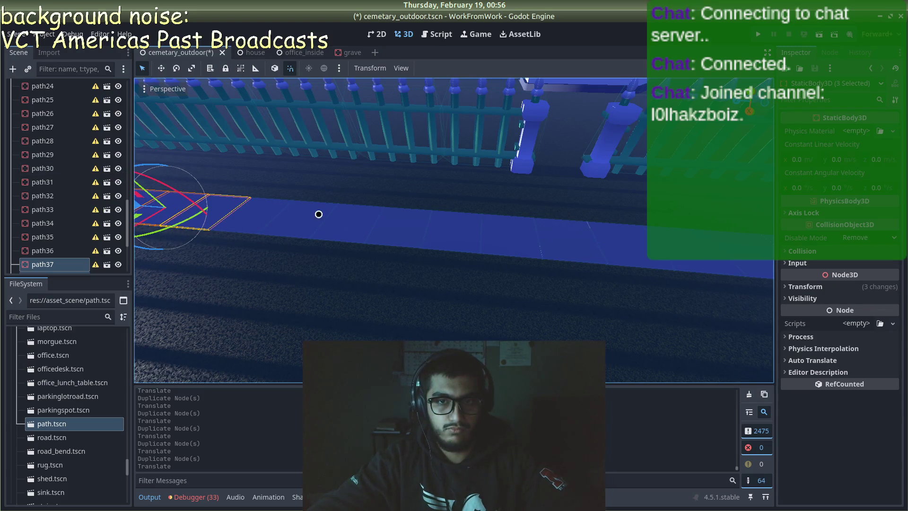
pyautogui.press('f')
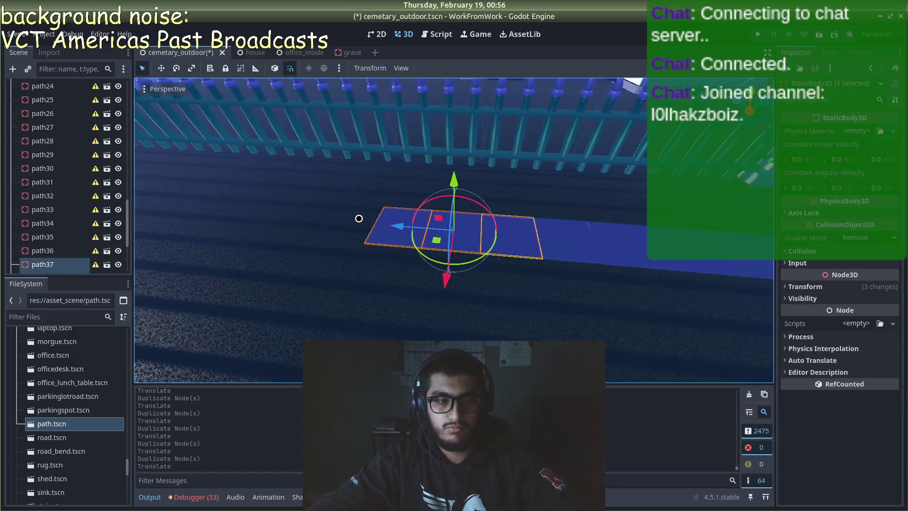
pyautogui.hotkey('ctrl', 'd')
pyautogui.press('g')
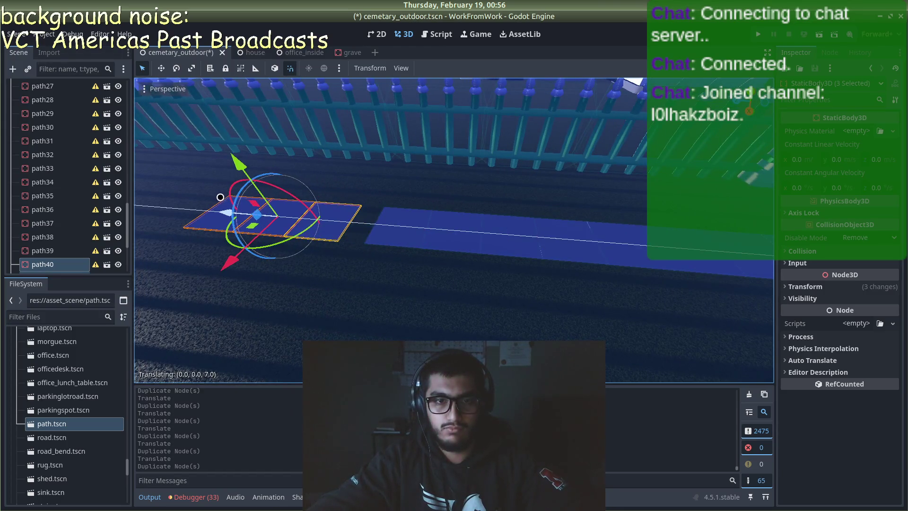
pyautogui.click(252, 194)
pyautogui.press('f')
pyautogui.hotkey('ctrl', 'd')
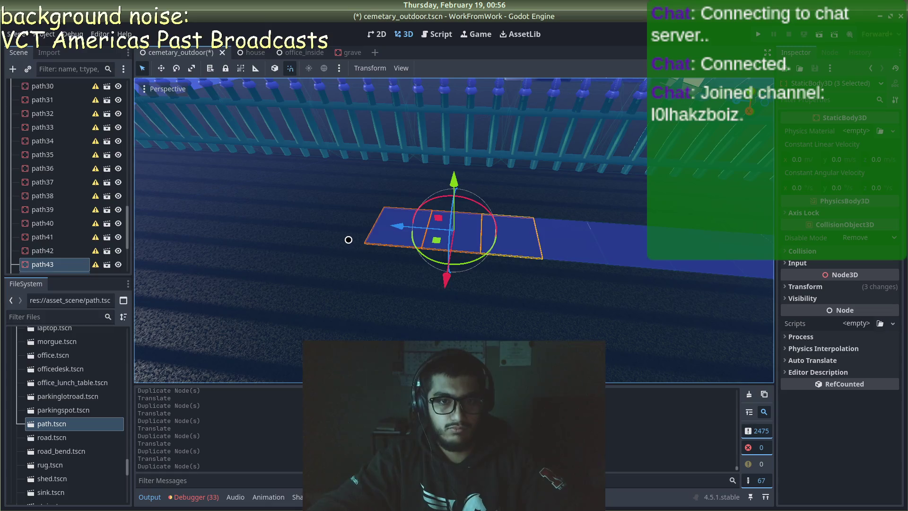
pyautogui.press('g')
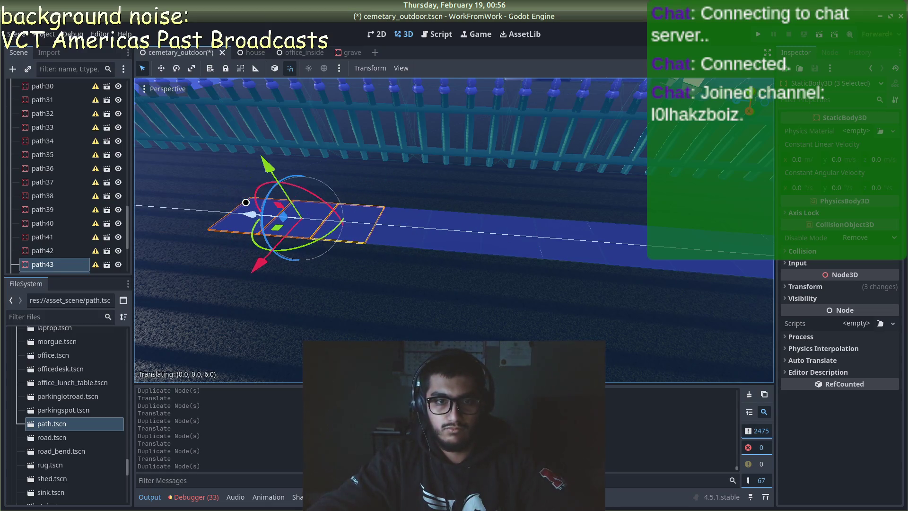
pyautogui.click(245, 204)
pyautogui.press('f')
# - Add the final tile copies toward the fence's curved corner, reaching path52
pyautogui.hotkey('ctrl', 'd')
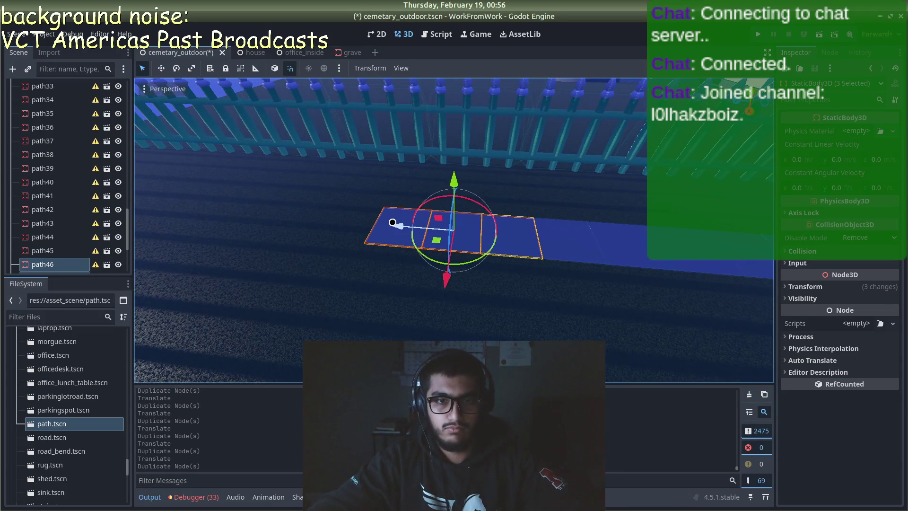
pyautogui.press('g')
pyautogui.click(257, 199)
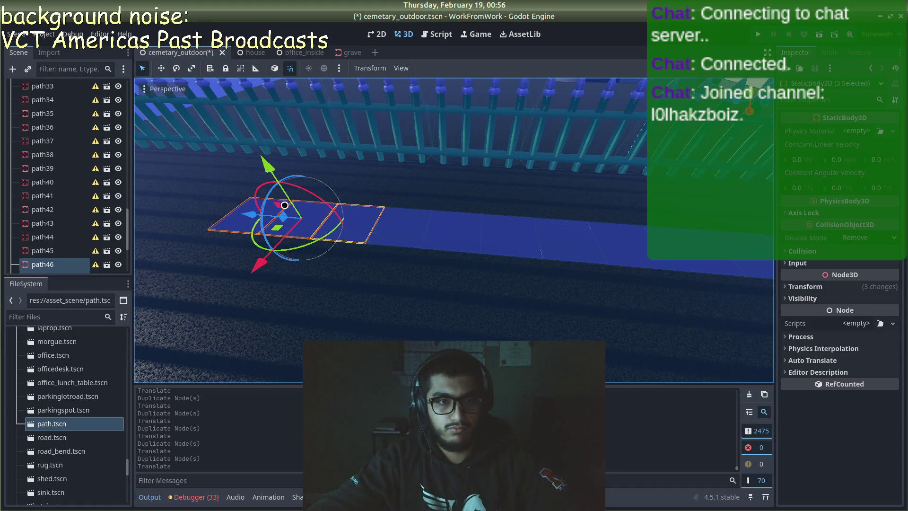
pyautogui.press('g')
pyautogui.click(251, 210)
pyautogui.hotkey('ctrl', 'd')
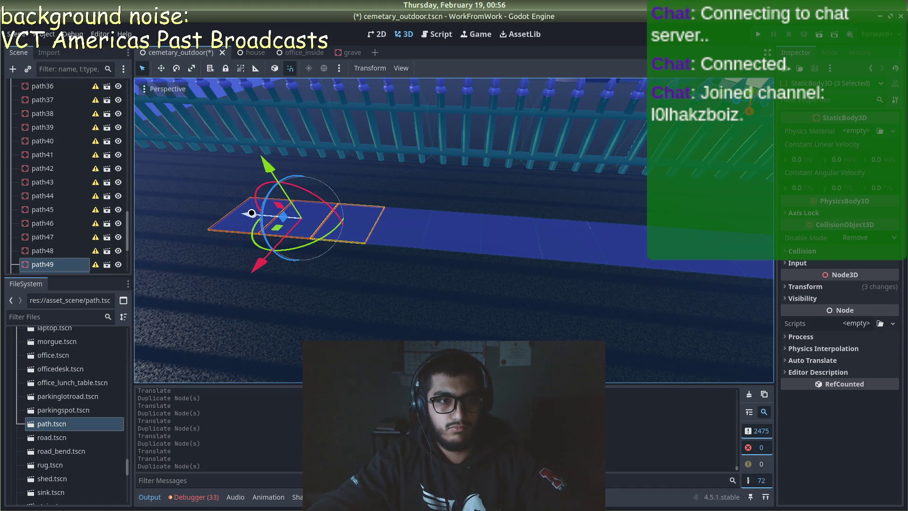
pyautogui.press('g')
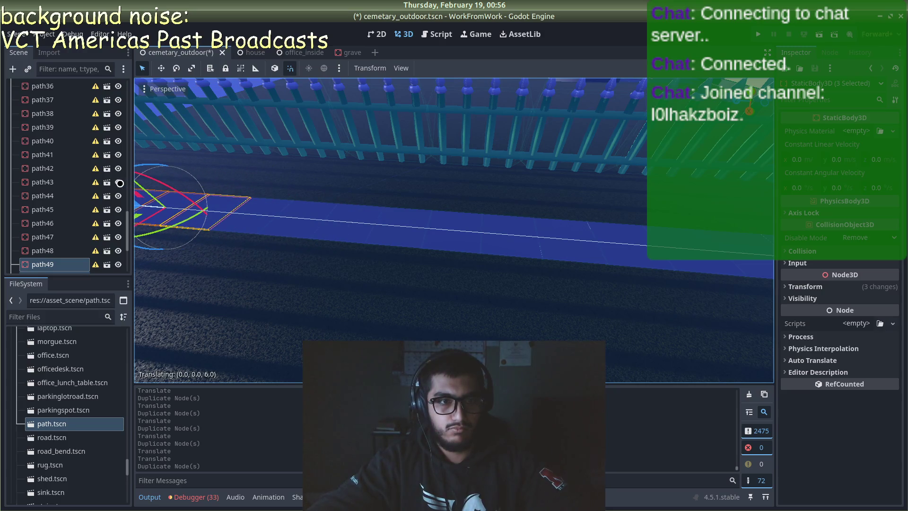
pyautogui.press('f')
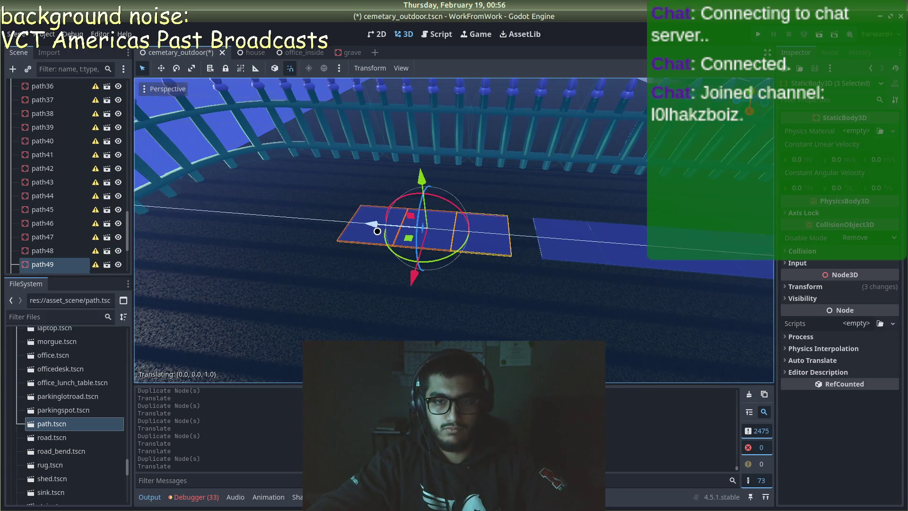
pyautogui.click(390, 229)
pyautogui.hotkey('ctrl', 'd')
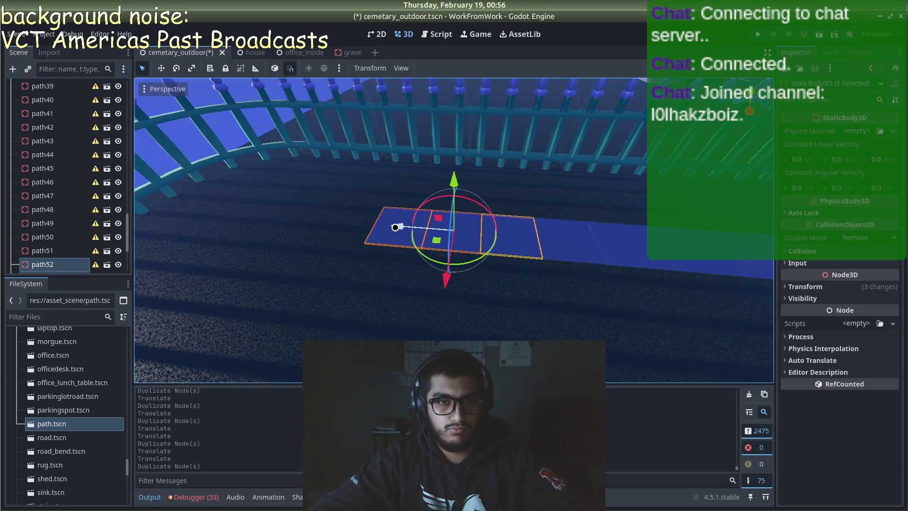
pyautogui.press('g')
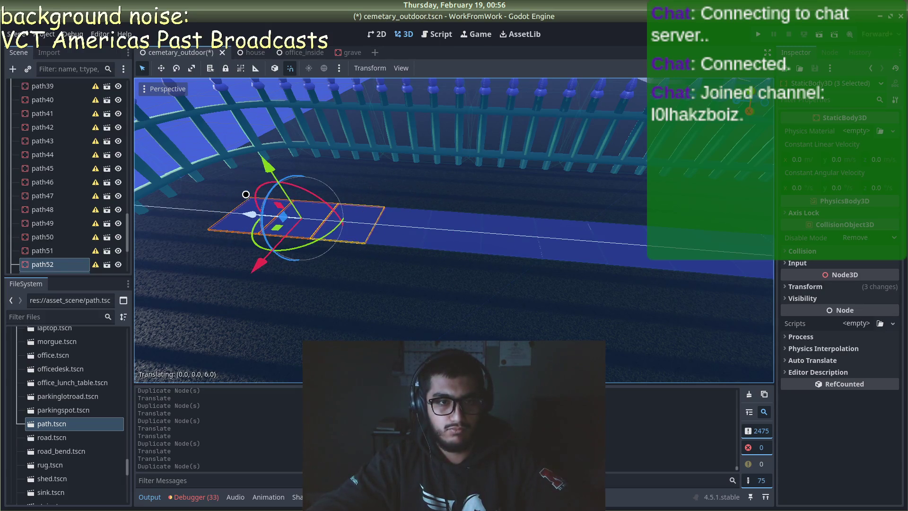
pyautogui.click(248, 198)
pyautogui.scroll(-3, 363, 263)
# - Select path nodes path20 through path54 in the Scene dock
pyautogui.click(268, 176)
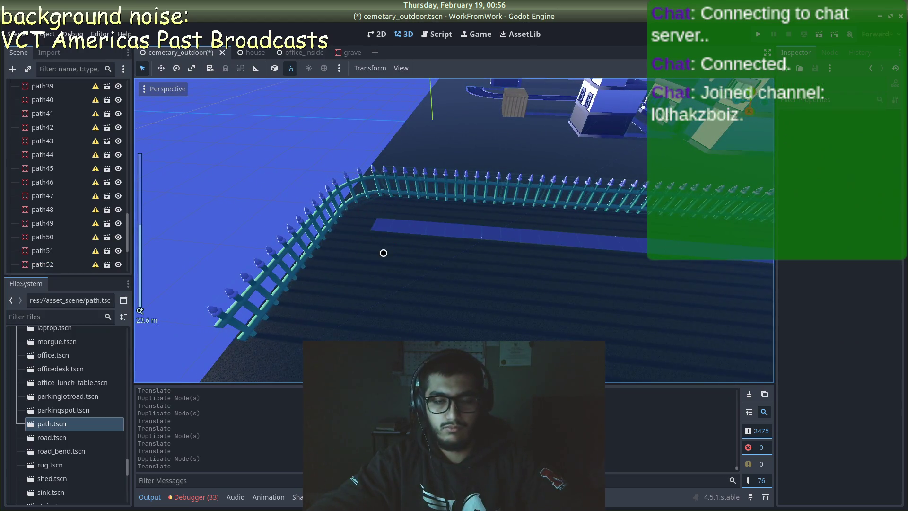
pyautogui.scroll(-5, 448, 249)
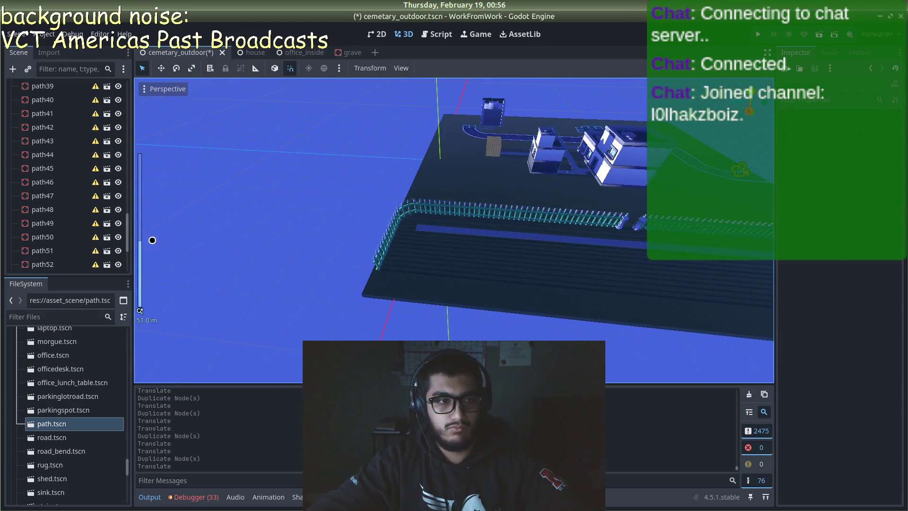
pyautogui.click(69, 261)
pyautogui.scroll(10, 76, 213)
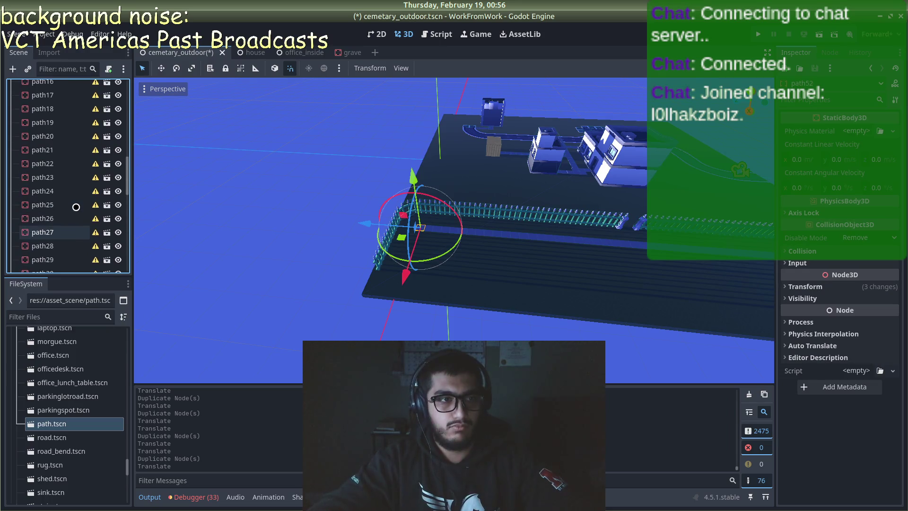
pyautogui.scroll(3, 74, 206)
pyautogui.scroll(-3, 67, 221)
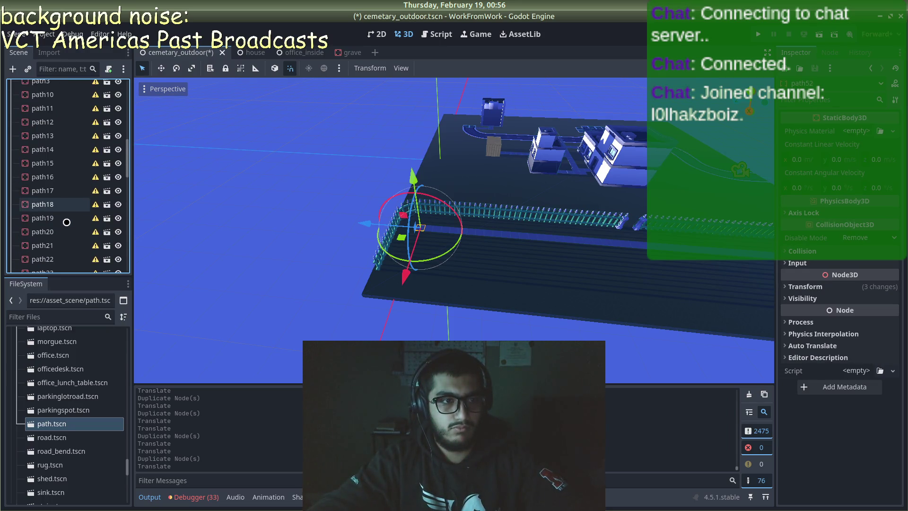
pyautogui.keyDown('shift'); pyautogui.click(48, 238); pyautogui.keyUp('shift')
pyautogui.scroll(5, 61, 213)
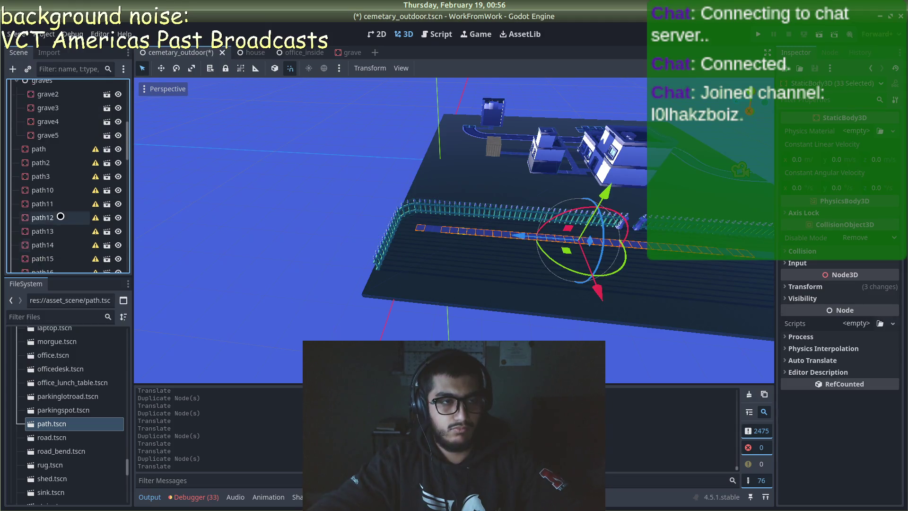
pyautogui.scroll(-10, 91, 251)
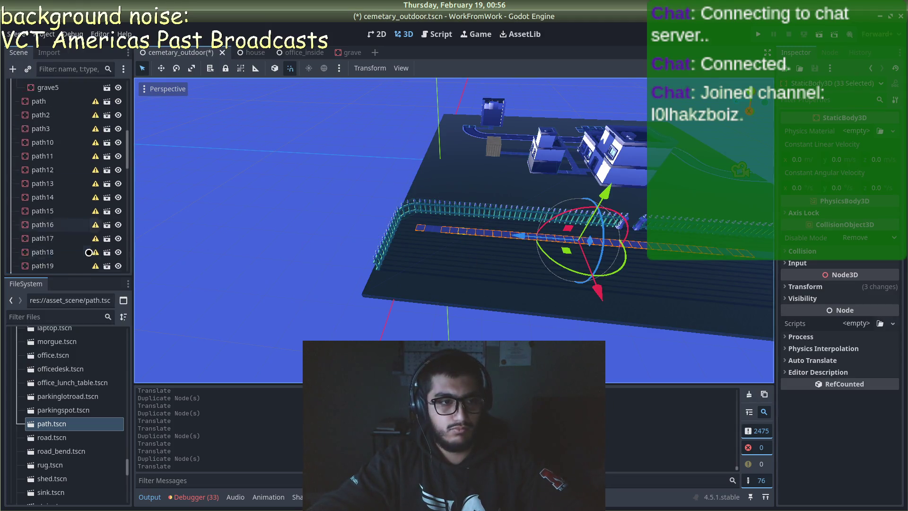
pyautogui.scroll(-8, 91, 251)
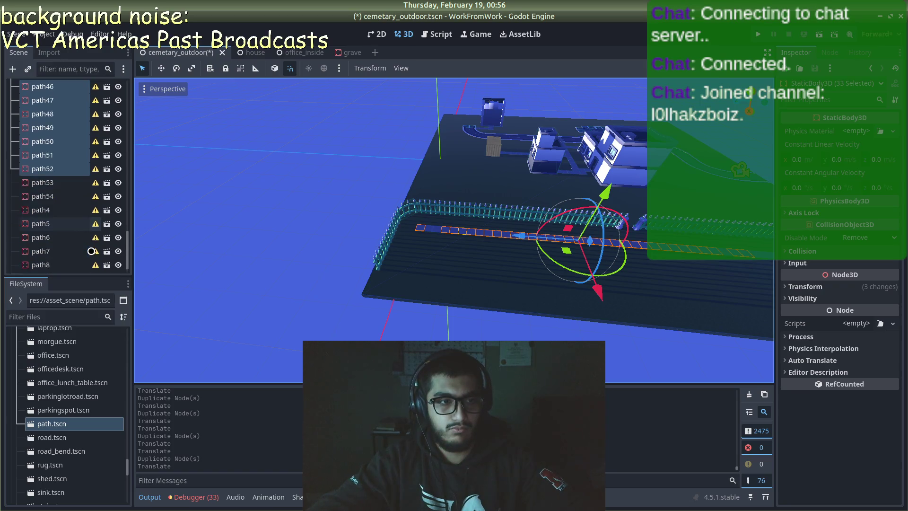
pyautogui.keyDown('shift'); pyautogui.click(66, 195); pyautogui.keyUp('shift')
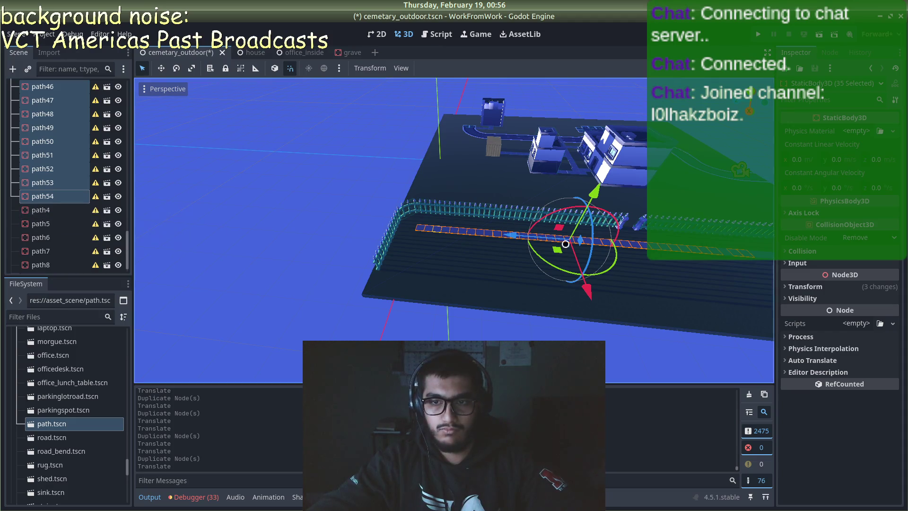
# - Add path19 down through the first path node to the selection
pyautogui.moveTo(710, 250); pyautogui.dragTo(496, 219)
pyautogui.scroll(5, 74, 204)
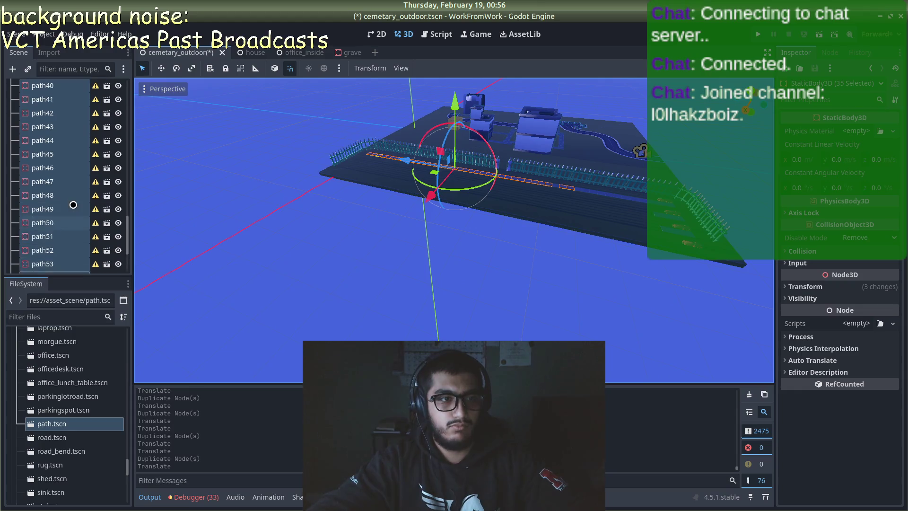
pyautogui.scroll(7, 73, 205)
pyautogui.keyDown('shift'); pyautogui.click(62, 204); pyautogui.keyUp('shift')
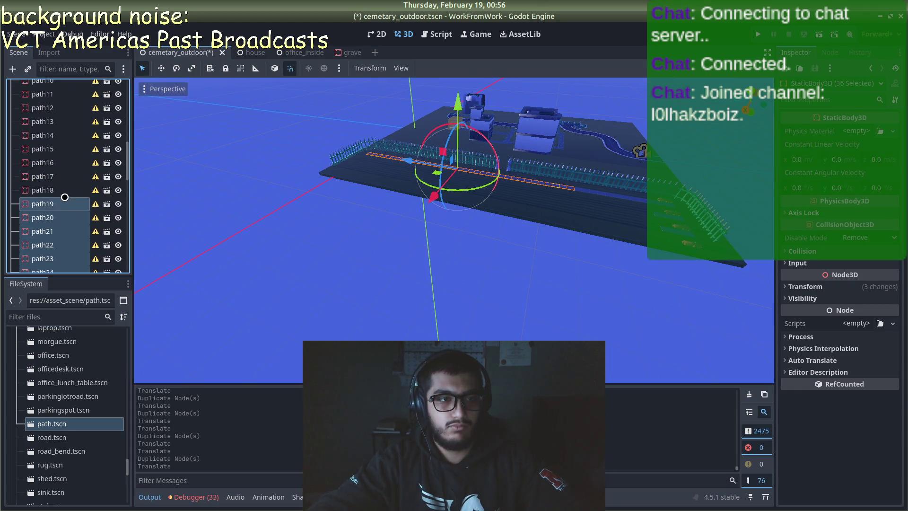
pyautogui.keyDown('shift'); pyautogui.click(62, 190); pyautogui.keyUp('shift')
pyautogui.keyDown('shift'); pyautogui.click(61, 178); pyautogui.keyUp('shift')
pyautogui.keyDown('shift'); pyautogui.click(62, 162); pyautogui.keyUp('shift')
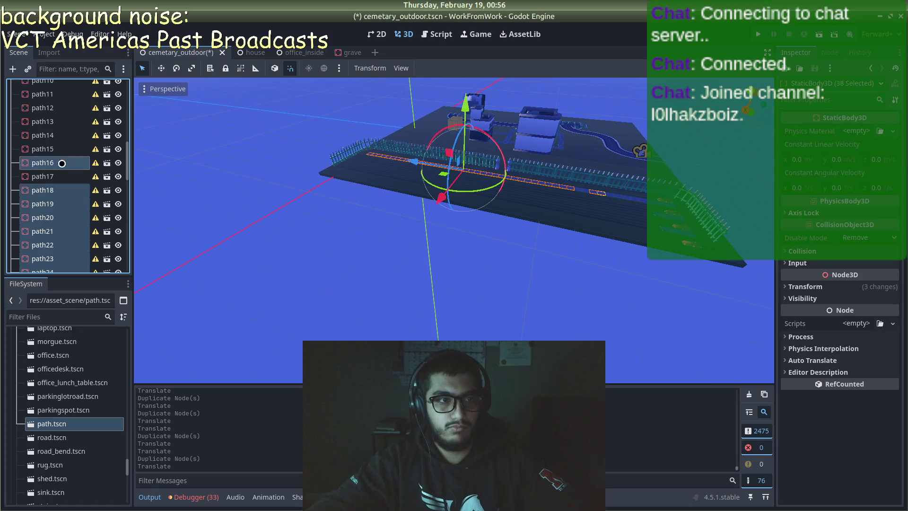
pyautogui.keyDown('shift'); pyautogui.click(61, 149); pyautogui.keyUp('shift')
pyautogui.keyDown('shift'); pyautogui.click(61, 135); pyautogui.keyUp('shift')
pyautogui.keyDown('shift'); pyautogui.click(61, 122); pyautogui.keyUp('shift')
pyautogui.keyDown('shift'); pyautogui.click(61, 108); pyautogui.keyUp('shift')
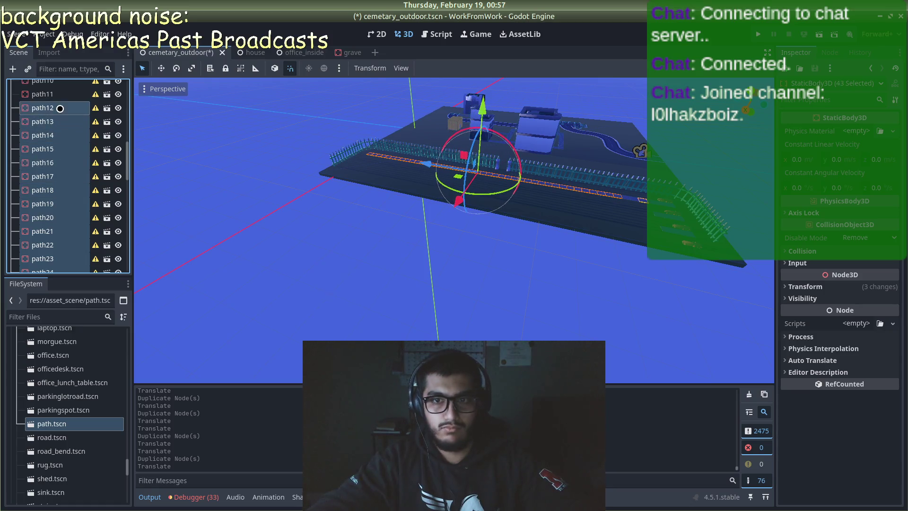
pyautogui.keyDown('shift'); pyautogui.click(58, 94); pyautogui.keyUp('shift')
pyautogui.scroll(1, 55, 95)
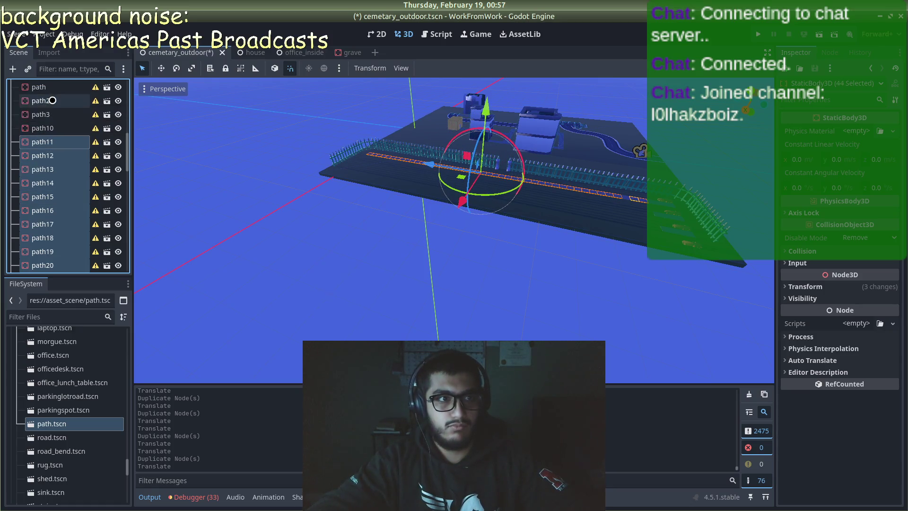
pyautogui.keyDown('shift'); pyautogui.click(57, 128); pyautogui.keyUp('shift')
pyautogui.keyDown('shift'); pyautogui.click(56, 114); pyautogui.keyUp('shift')
pyautogui.keyDown('shift'); pyautogui.click(56, 98); pyautogui.keyUp('shift')
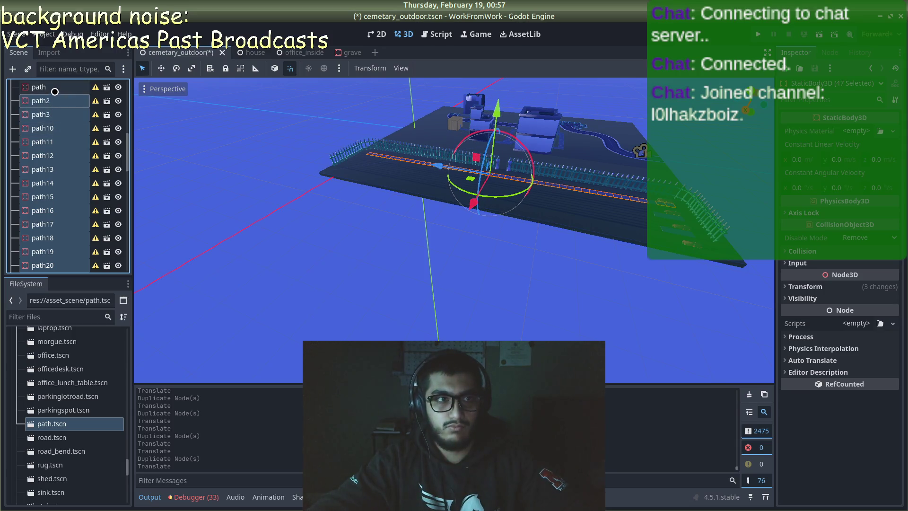
pyautogui.keyDown('shift'); pyautogui.click(55, 89); pyautogui.keyUp('shift')
# - Reselect only path4 through path9 and request their deletion
pyautogui.scroll(-20, 43, 210)
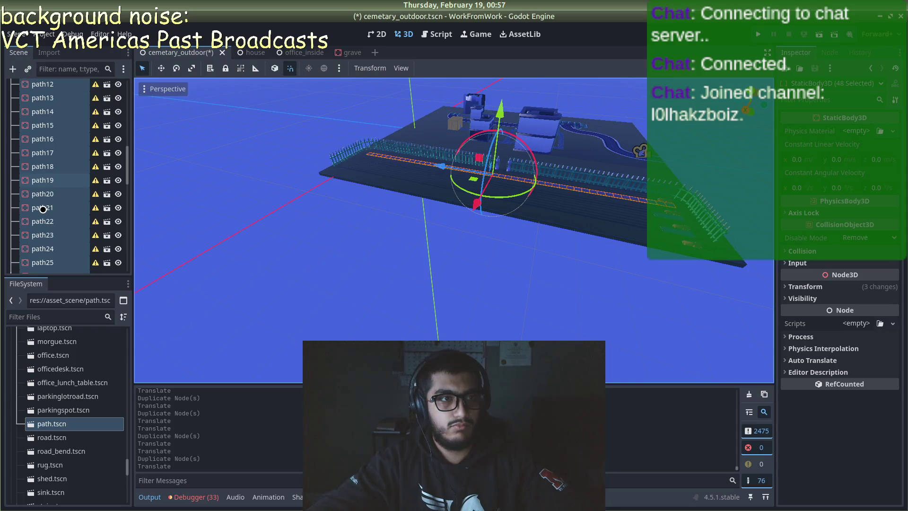
pyautogui.click(43, 210)
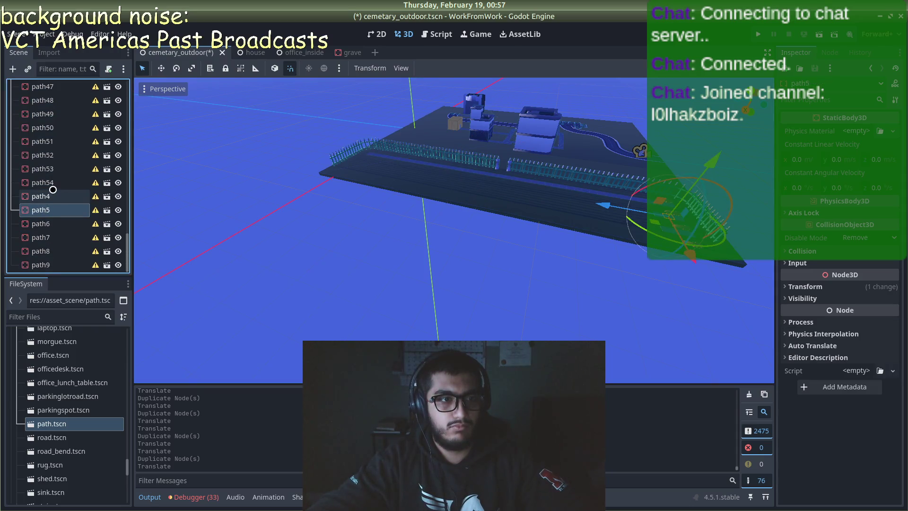
pyautogui.click(42, 196)
pyautogui.keyDown('shift'); pyautogui.click(57, 259); pyautogui.keyUp('shift')
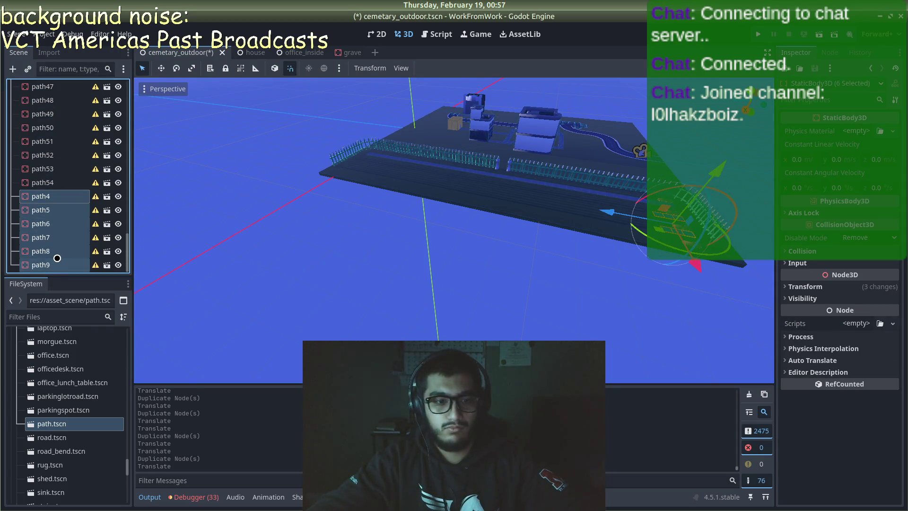
pyautogui.press('Delete')
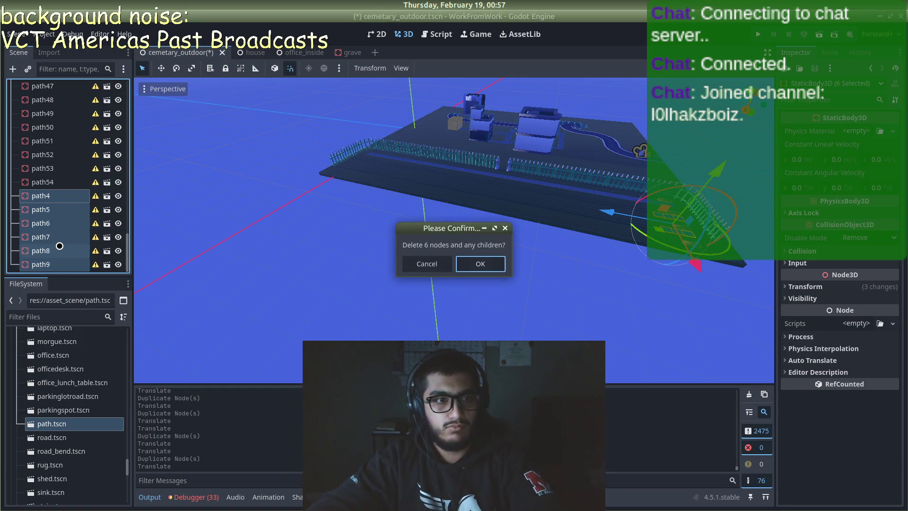
# - Delete path4–path9, then select every path node from path to path54
pyautogui.click(478, 264)
pyautogui.scroll(-1, 46, 229)
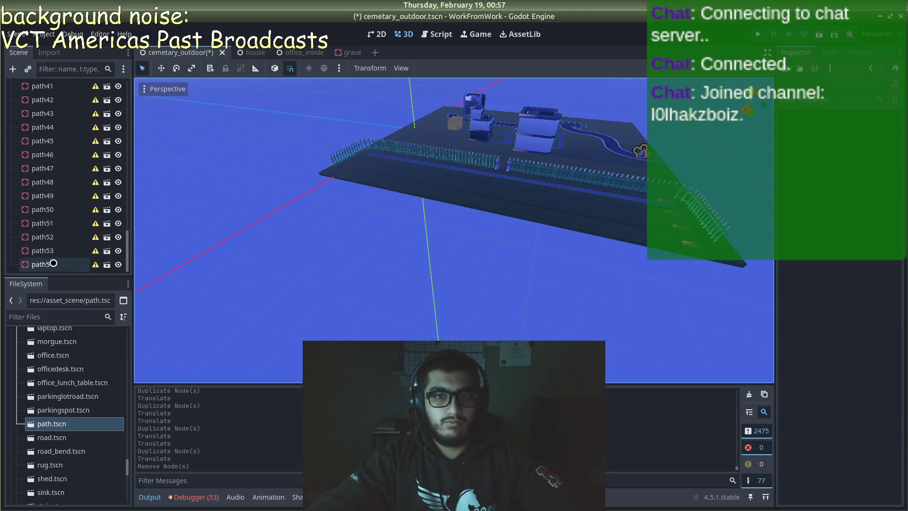
pyautogui.click(54, 263)
pyautogui.scroll(10, 56, 227)
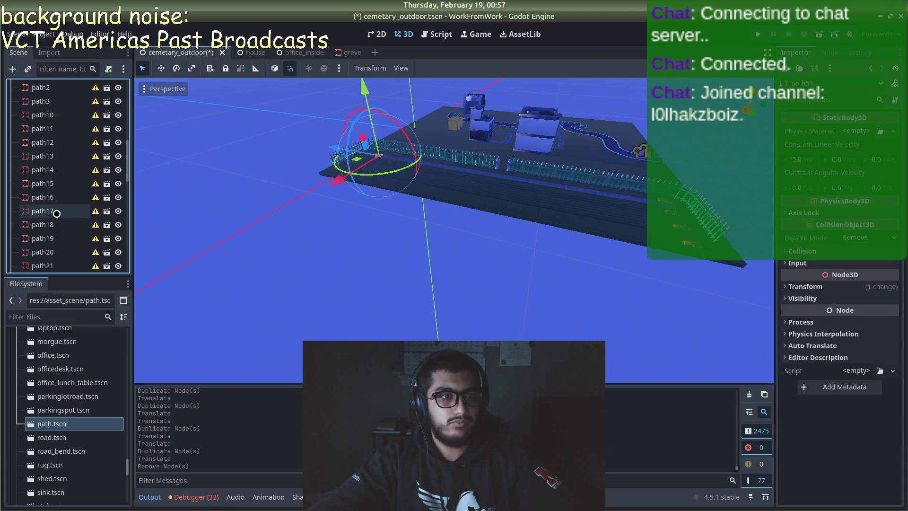
pyautogui.scroll(5, 57, 214)
pyautogui.keyDown('shift'); pyautogui.click(39, 264); pyautogui.keyUp('shift')
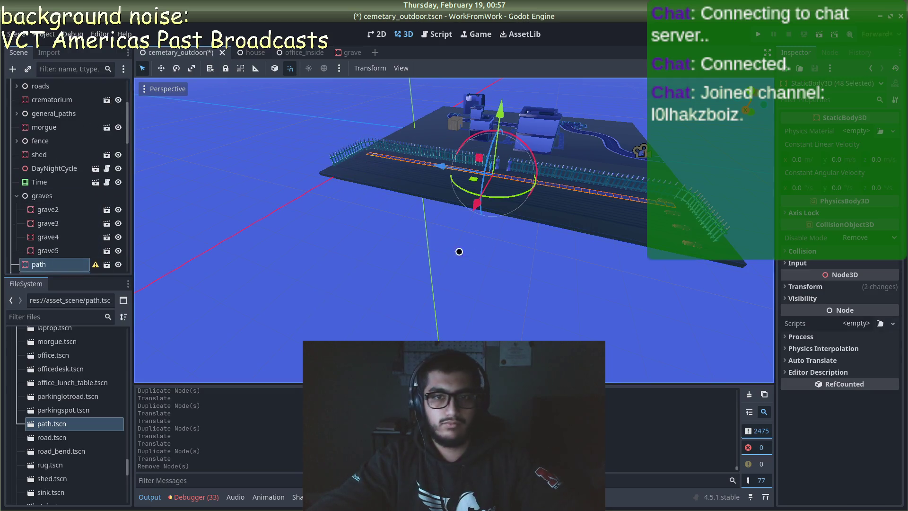
# - Duplicate the selected path tiles and shift the copy along X into a parallel strip
pyautogui.moveTo(459, 252)
pyautogui.mouseDown()
pyautogui.moveTo(616, 231)
pyautogui.moveTo(617, 251)
pyautogui.moveTo(627, 235)
pyautogui.moveTo(529, 241)
pyautogui.moveTo(604, 255)
pyautogui.mouseUp()
pyautogui.hotkey('ctrl', 'd')
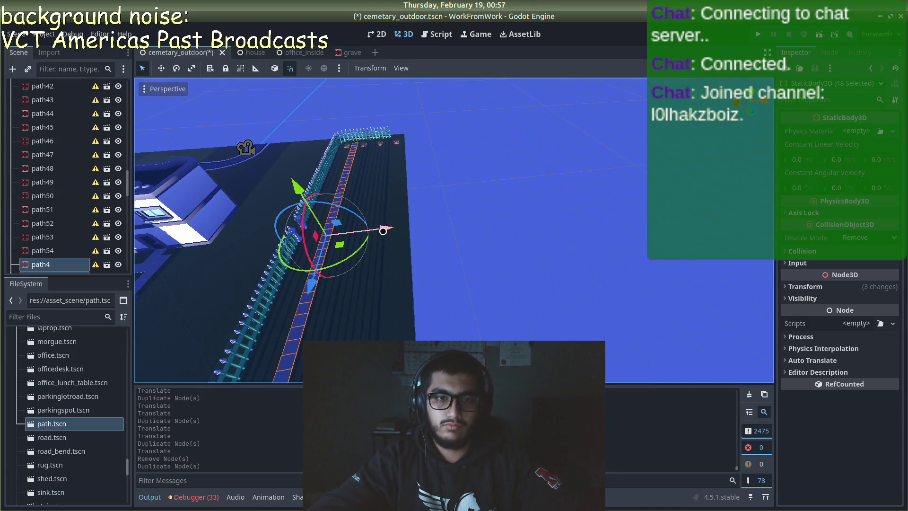
pyautogui.moveTo(383, 231); pyautogui.dragTo(433, 223)
pyautogui.hotkey('ctrl', 'd')
pyautogui.click(453, 189)
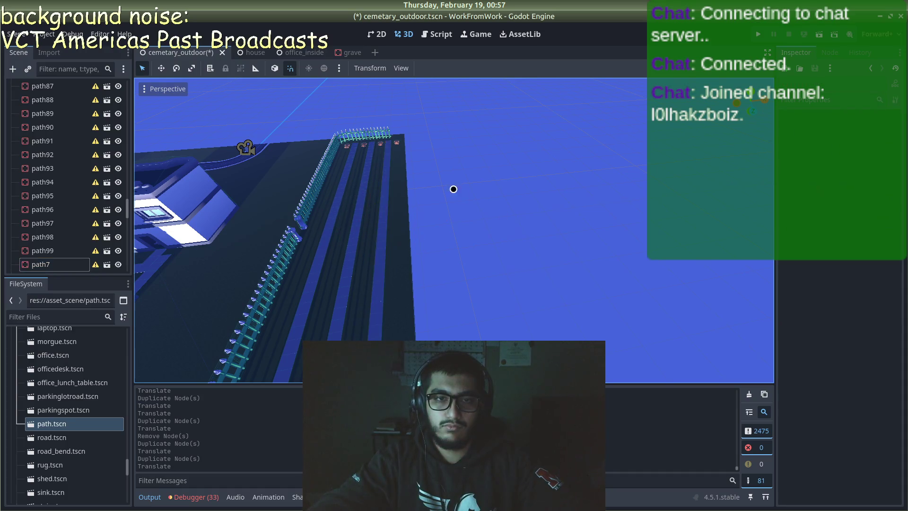
pyautogui.moveTo(454, 190)
pyautogui.mouseDown()
pyautogui.moveTo(427, 173)
pyautogui.moveTo(348, 159)
pyautogui.moveTo(596, 182)
pyautogui.moveTo(464, 203)
pyautogui.moveTo(529, 180)
pyautogui.moveTo(541, 197)
pyautogui.moveTo(535, 174)
pyautogui.moveTo(468, 190)
pyautogui.mouseUp()
pyautogui.scroll(-3, 541, 197)
pyautogui.scroll(3, 541, 197)
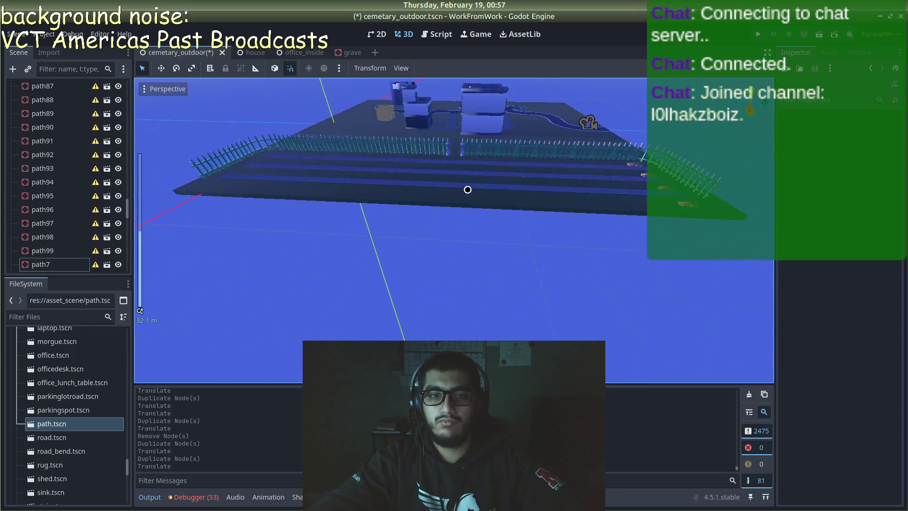
pyautogui.scroll(3, 468, 189)
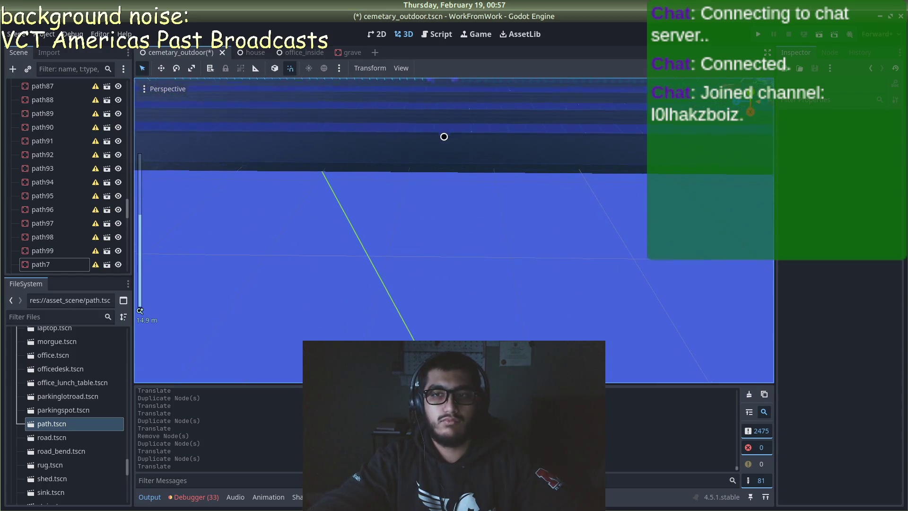
pyautogui.scroll(-5, 594, 168)
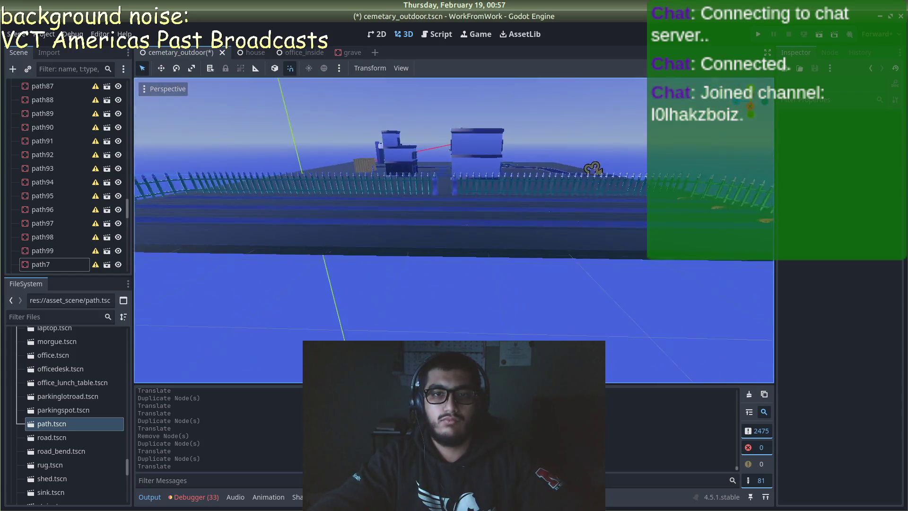
pyautogui.scroll(5, 446, 138)
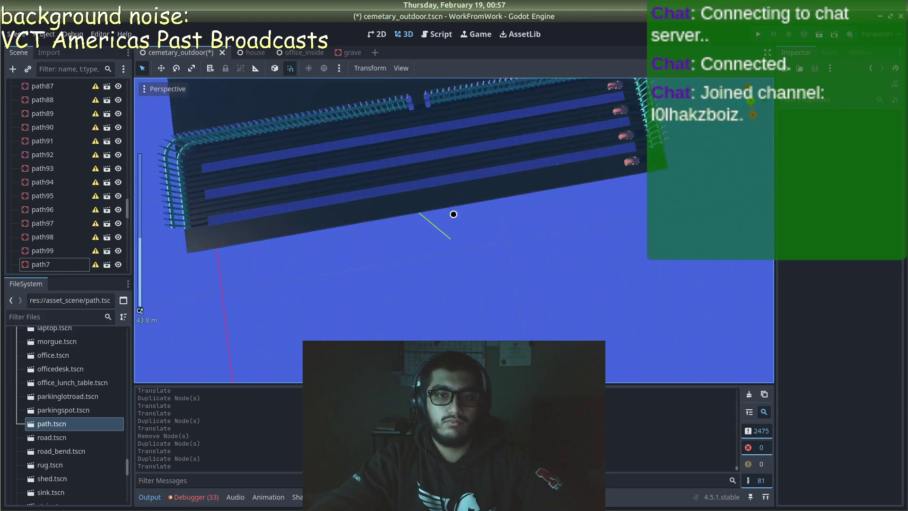
pyautogui.scroll(4, 442, 261)
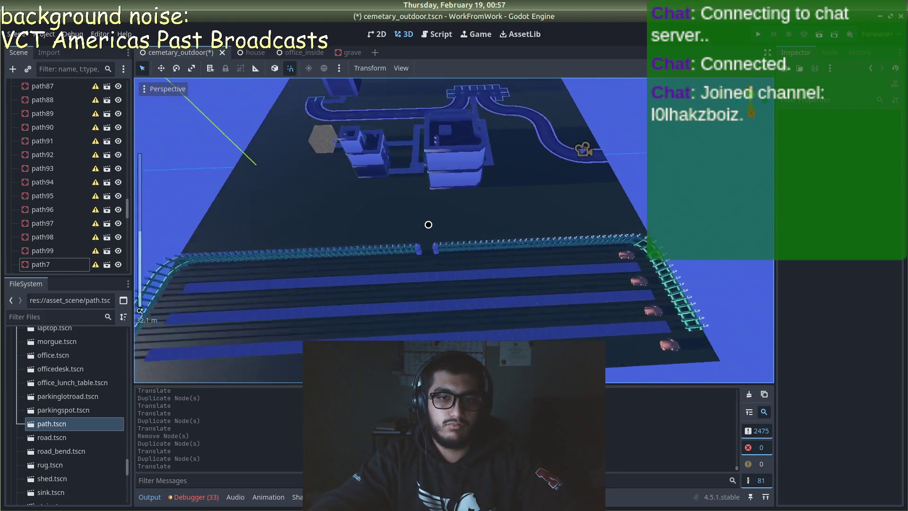
pyautogui.scroll(-4, 429, 225)
pyautogui.scroll(6, 428, 224)
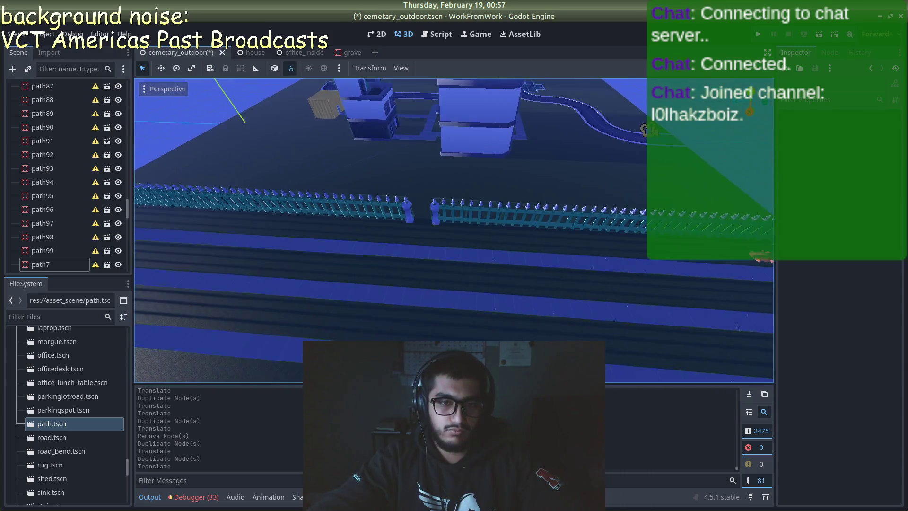
pyautogui.click(420, 250)
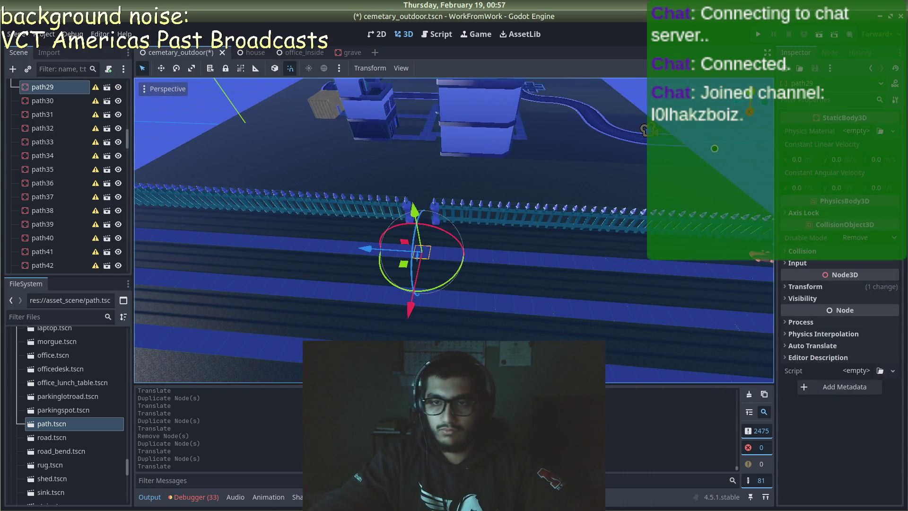
# - Duplicate the path tile below the fence gap and move the copies toward the gap
pyautogui.click(422, 240)
pyautogui.scroll(5, 420, 239)
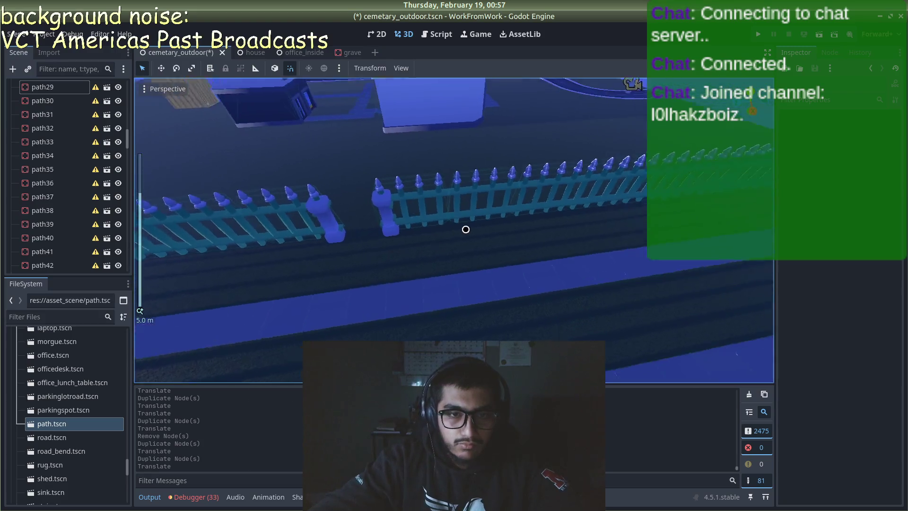
pyautogui.moveTo(466, 230)
pyautogui.mouseDown()
pyautogui.moveTo(468, 215)
pyautogui.moveTo(444, 221)
pyautogui.mouseUp()
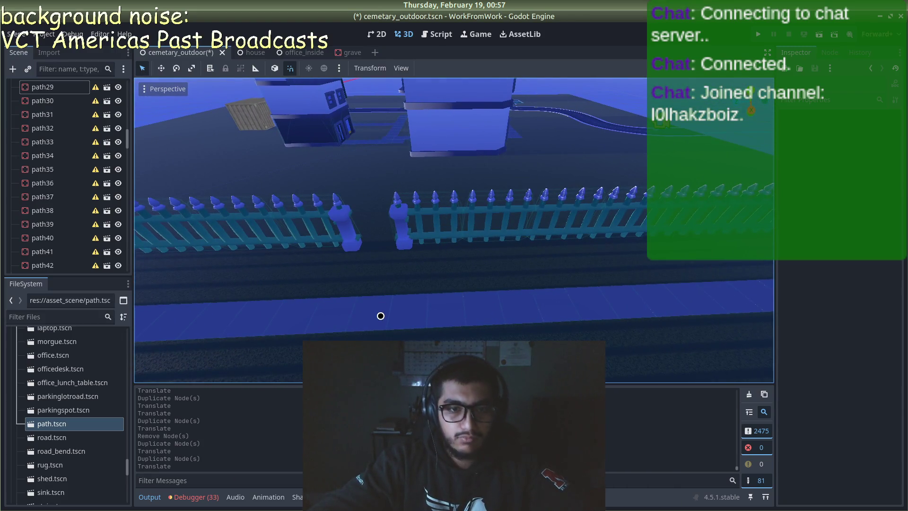
pyautogui.click(381, 316)
pyautogui.hotkey('ctrl', 'd')
pyautogui.moveTo(348, 364); pyautogui.dragTo(359, 334)
pyautogui.hotkey('ctrl', 'd')
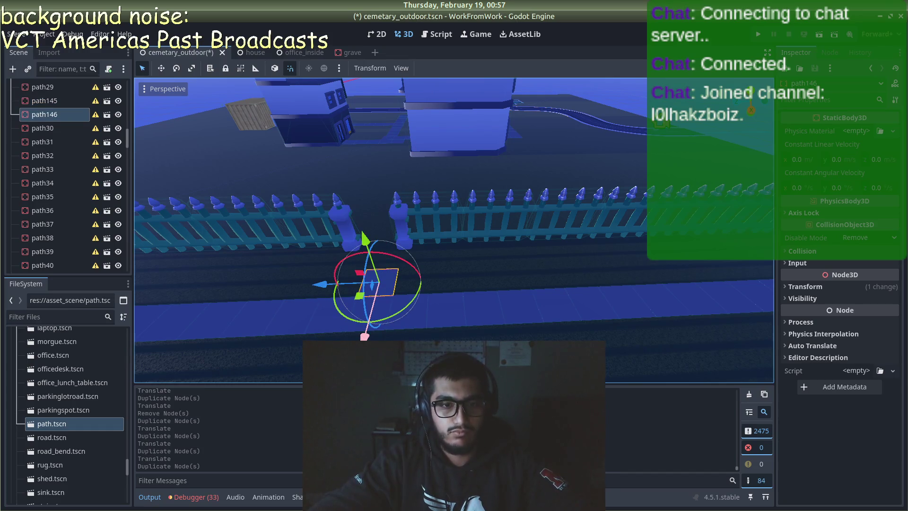
pyautogui.moveTo(364, 337); pyautogui.dragTo(371, 319)
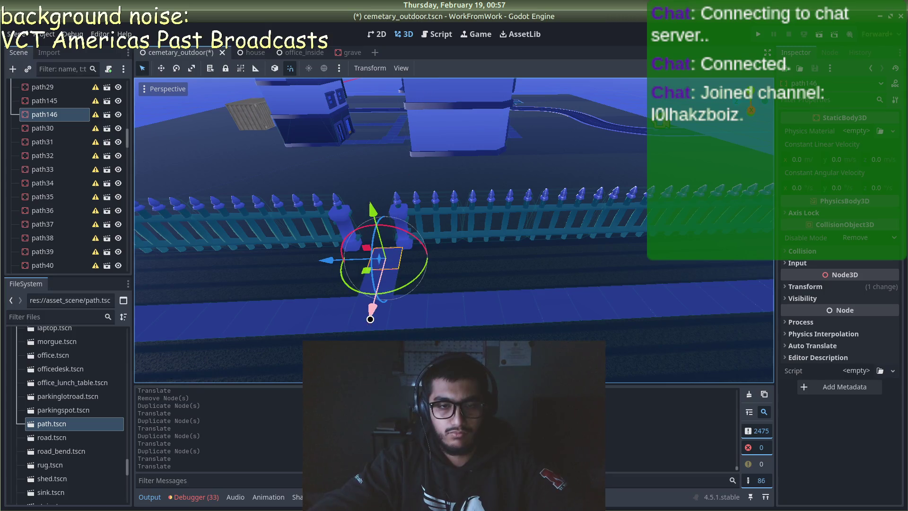
pyautogui.moveTo(322, 263); pyautogui.dragTo(315, 261)
# - Line up path145 with the fence gate, undoing an accidental cut along the way
pyautogui.click(388, 287)
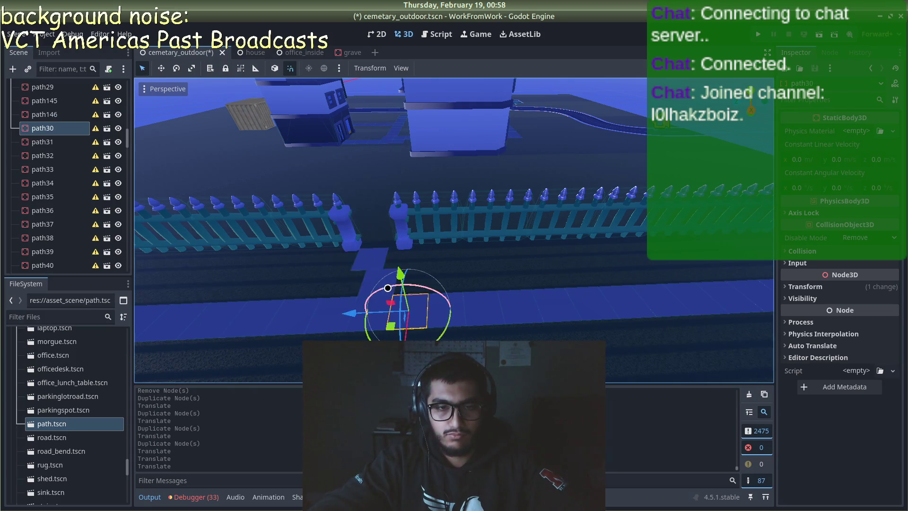
pyautogui.click(362, 302)
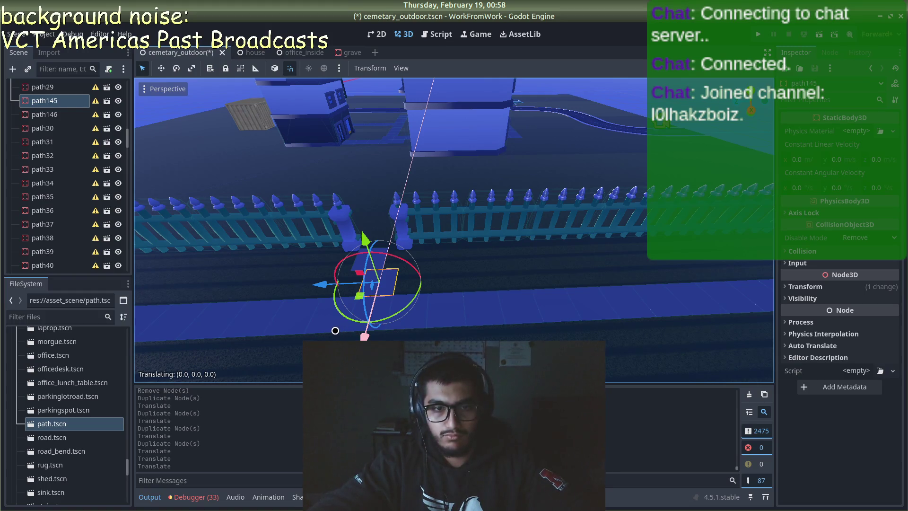
pyautogui.moveTo(326, 330)
pyautogui.mouseDown()
pyautogui.moveTo(314, 324)
pyautogui.moveTo(321, 302)
pyautogui.mouseUp()
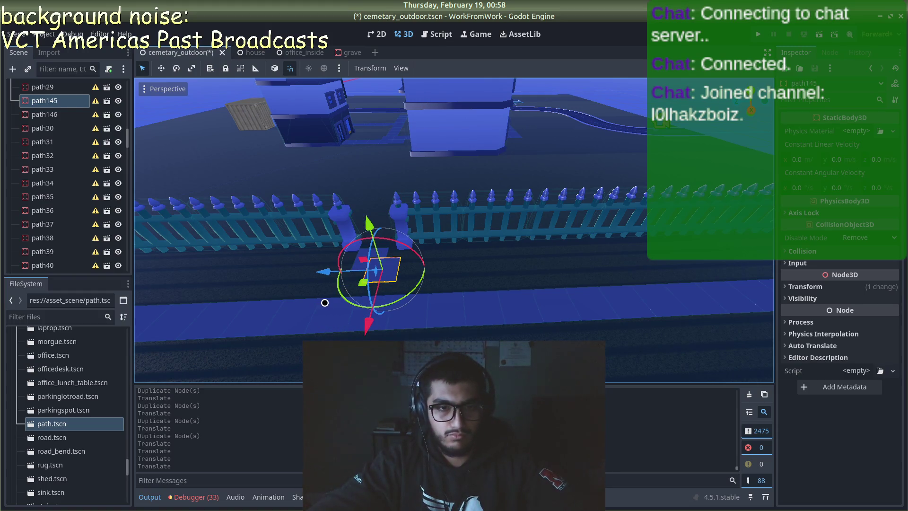
pyautogui.hotkey('ctrl', 'x')
pyautogui.hotkey('ctrl', 'z')
pyautogui.click(372, 286)
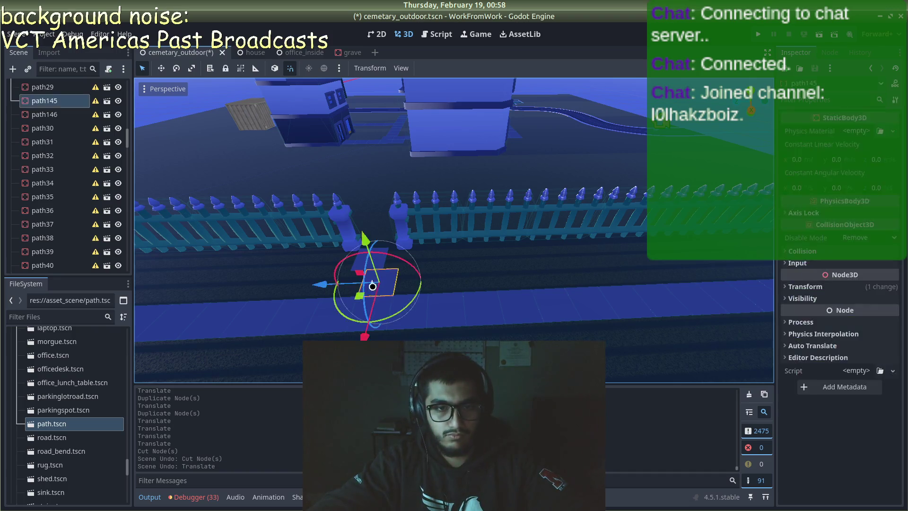
pyautogui.moveTo(314, 289); pyautogui.dragTo(369, 219)
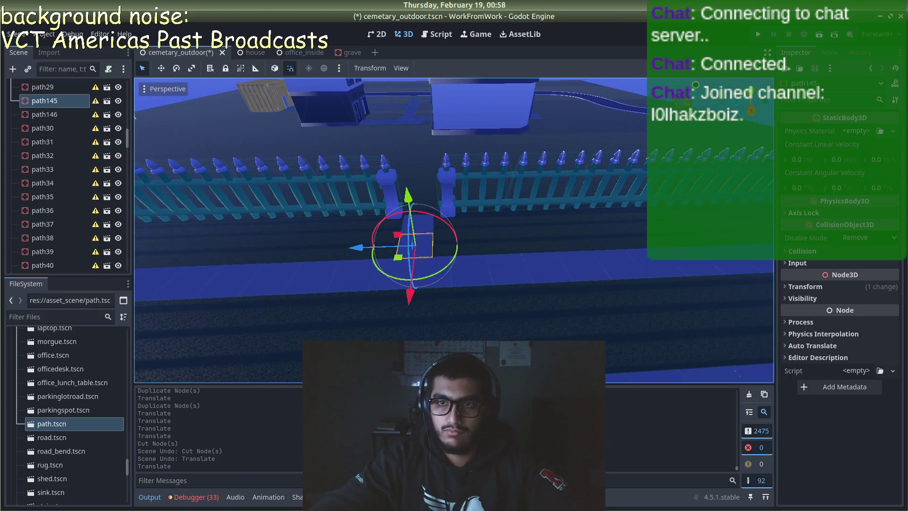
pyautogui.click(645, 113)
# - Duplicate the gateway tile repeatedly to extend the walkway down through the cemetery
pyautogui.scroll(3, 437, 227)
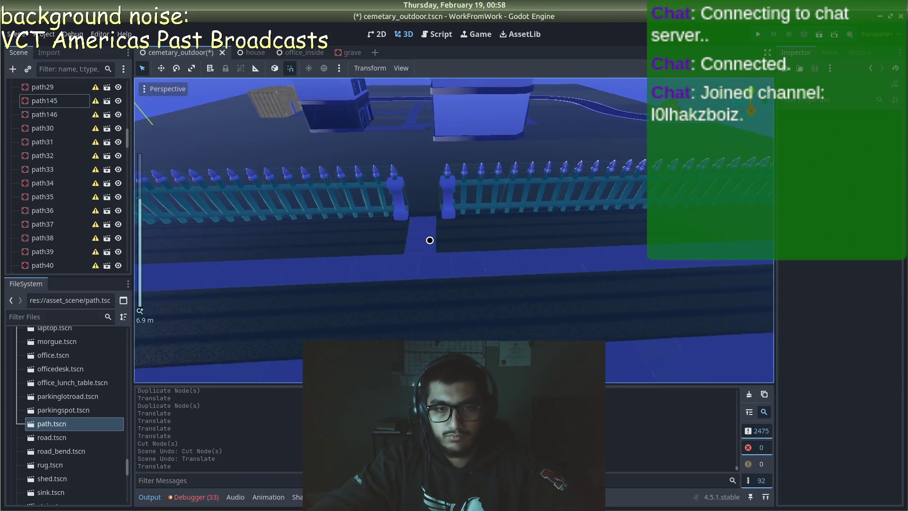
pyautogui.click(424, 243)
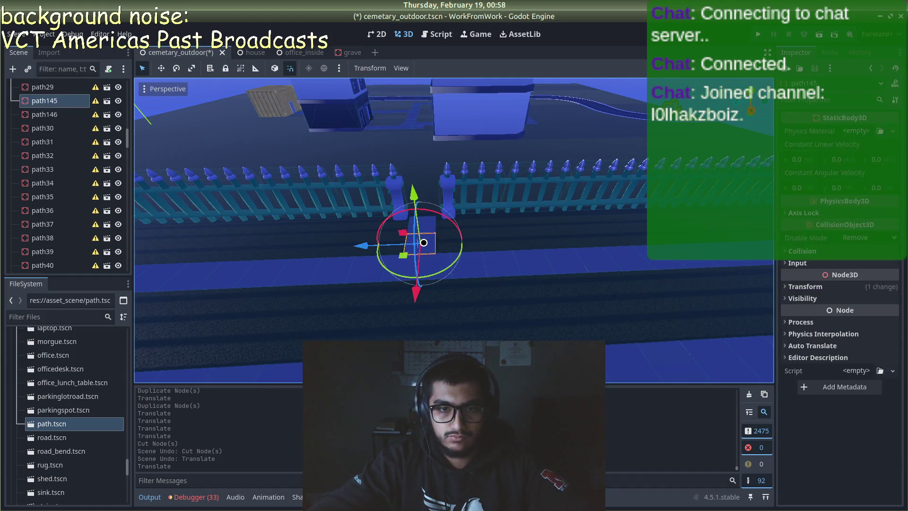
pyautogui.hotkey('ctrl', 'd')
pyautogui.moveTo(423, 243)
pyautogui.mouseDown()
pyautogui.moveTo(431, 322)
pyautogui.moveTo(422, 329)
pyautogui.moveTo(440, 331)
pyautogui.moveTo(442, 365)
pyautogui.mouseUp()
pyautogui.scroll(-5, 431, 322)
pyautogui.hotkey('ctrl', 'd')
pyautogui.hotkey('ctrl', 'd')
pyautogui.scroll(-4, 428, 329)
pyautogui.hotkey('ctrl', 'd')
pyautogui.hotkey('ctrl', 'd')
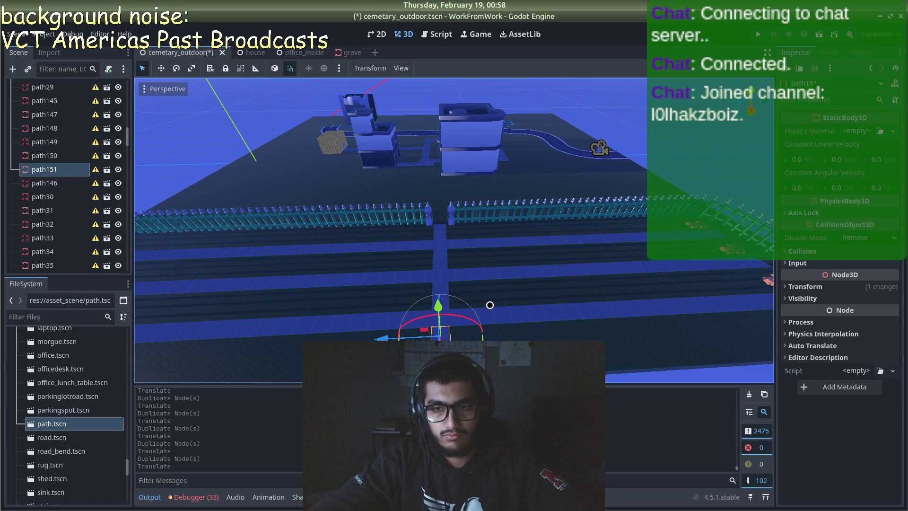
pyautogui.scroll(-4, 490, 305)
pyautogui.click(507, 335)
# - Delete the extra tile path151, then save and run the scene
pyautogui.scroll(3, 448, 296)
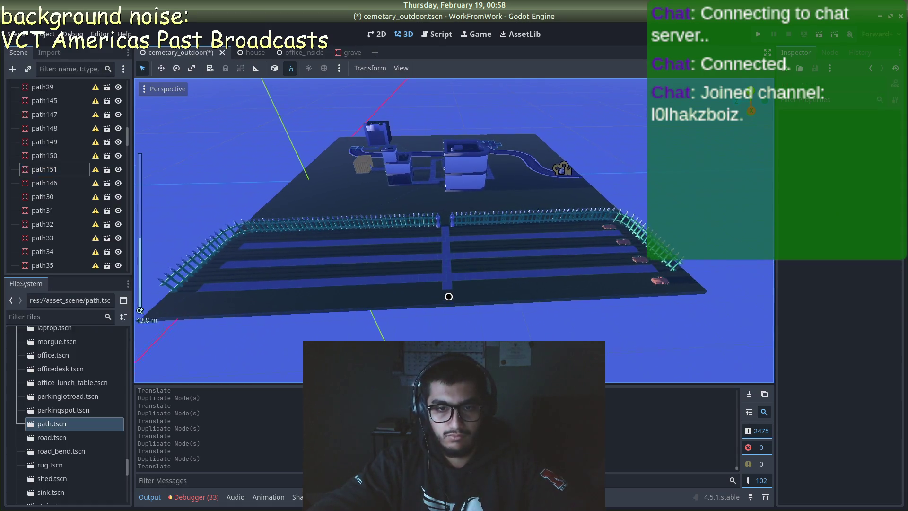
pyautogui.click(445, 323)
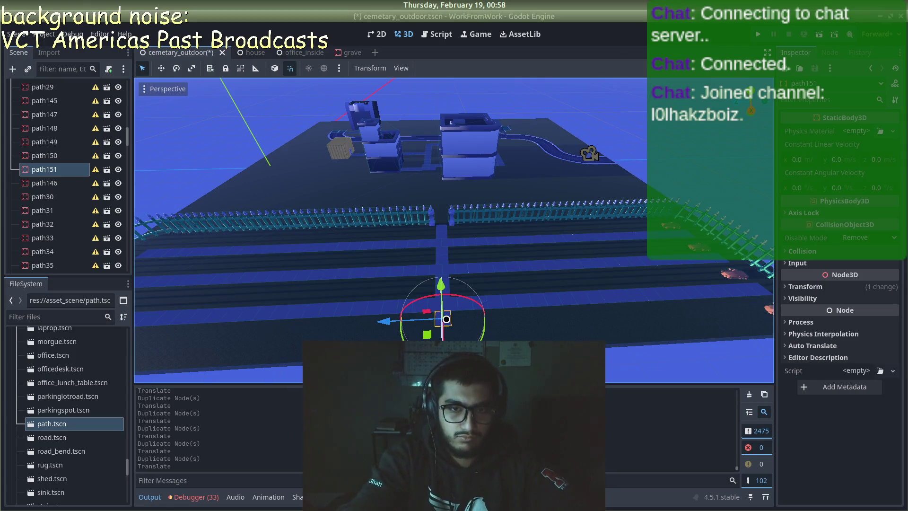
pyautogui.press('Delete')
pyautogui.press('Return')
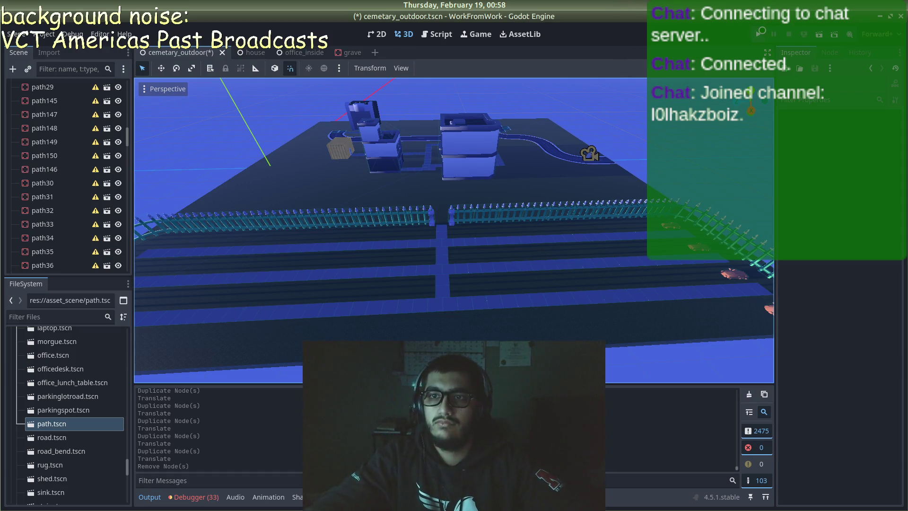
pyautogui.press('F6')
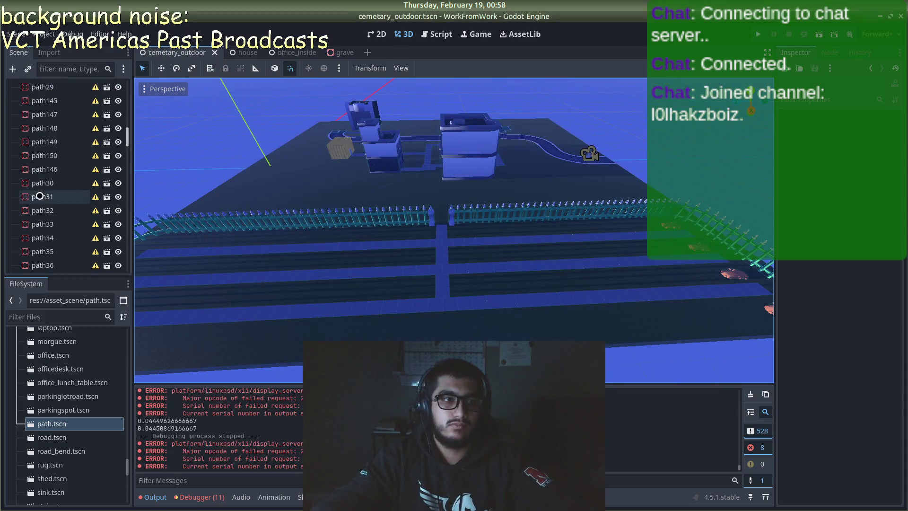
pyautogui.scroll(-10, 51, 203)
pyautogui.scroll(-15, 51, 203)
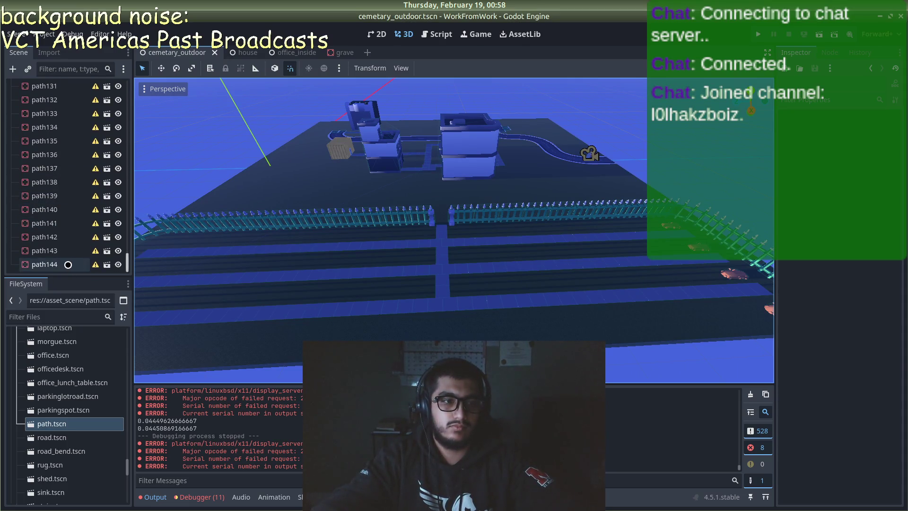
# - Set Position y to 0.5 on all nodes path through path150, then launch the game
pyautogui.click(68, 264)
pyautogui.scroll(15, 33, 204)
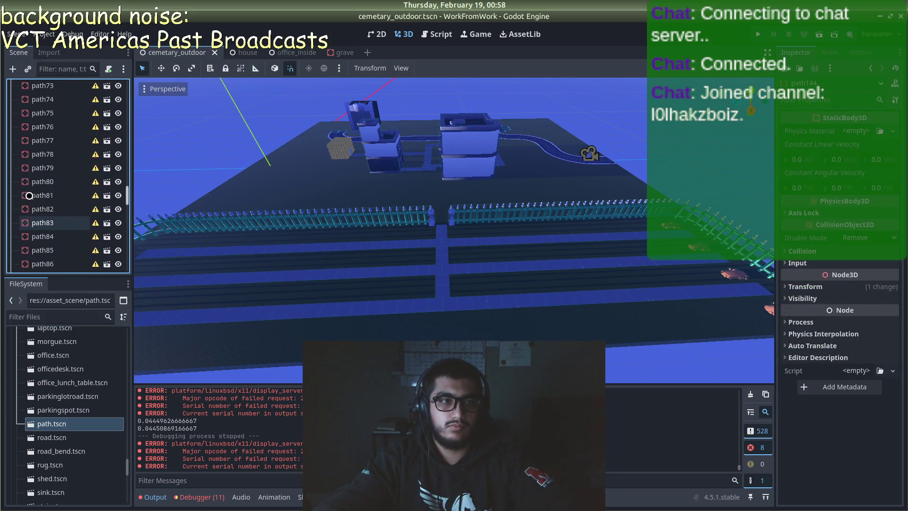
pyautogui.scroll(13, 30, 195)
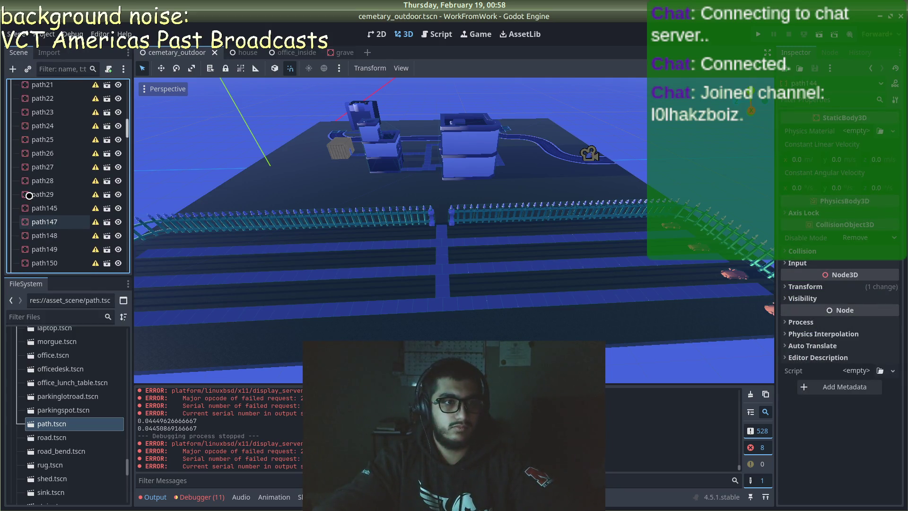
pyautogui.scroll(10, 30, 196)
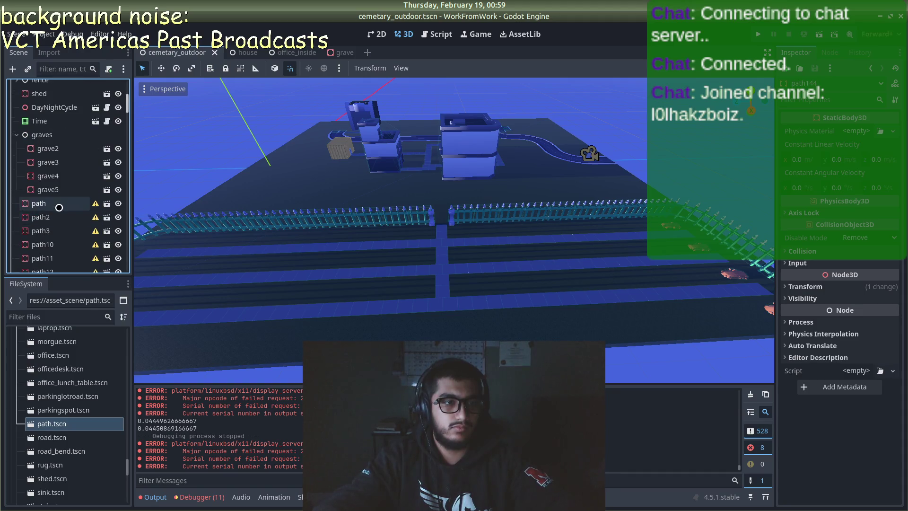
pyautogui.keyDown('shift'); pyautogui.click(59, 207); pyautogui.keyUp('shift')
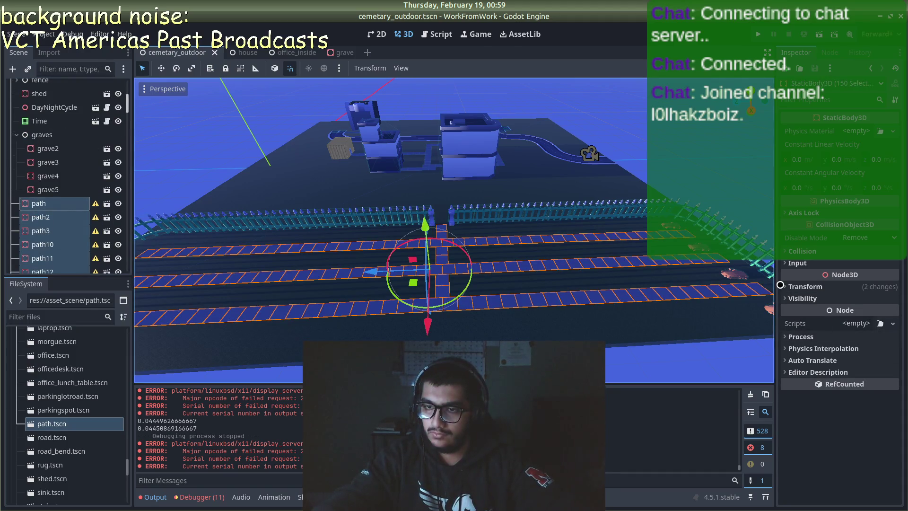
pyautogui.click(782, 287)
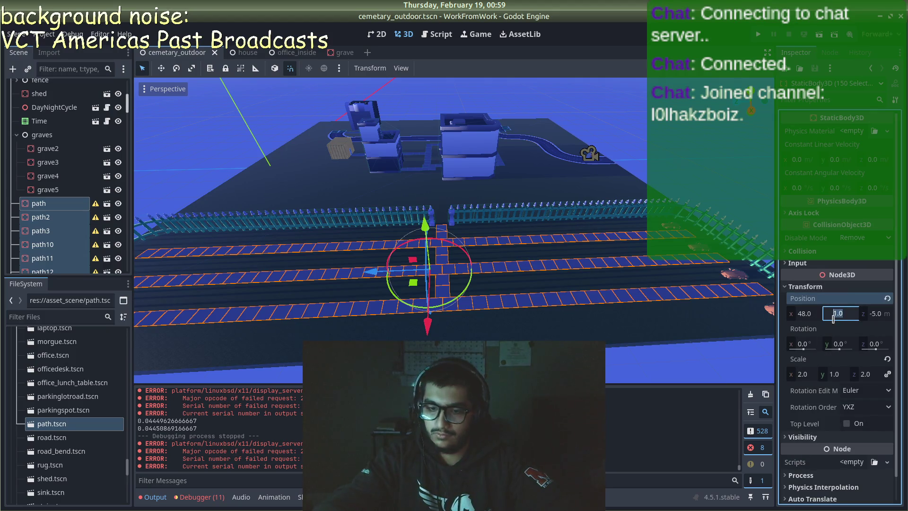
pyautogui.write('0.5')
pyautogui.press('Return')
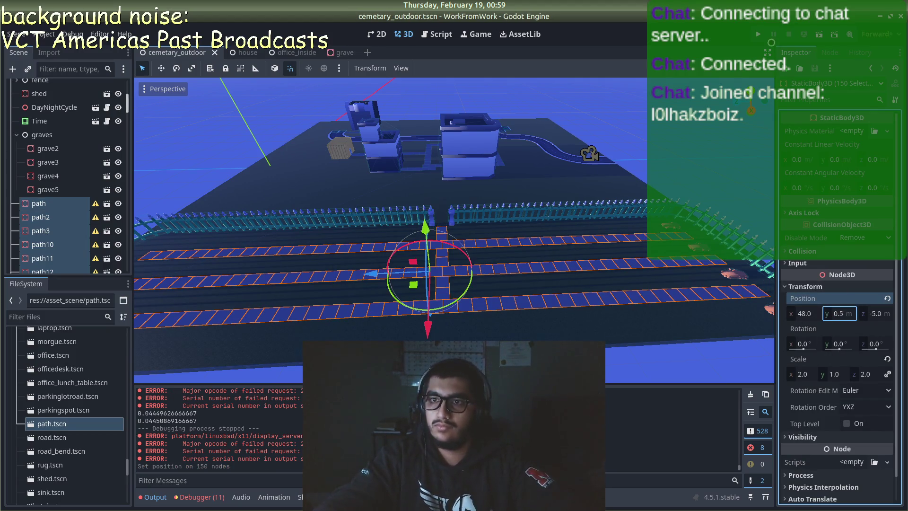
pyautogui.press('F5')
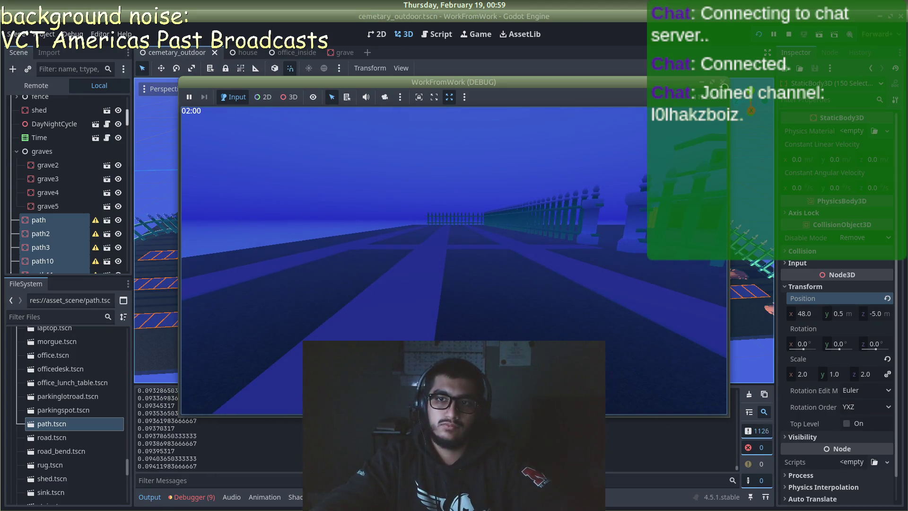
# - Stop the running game and orbit the editor view toward the graves
pyautogui.press('F8')
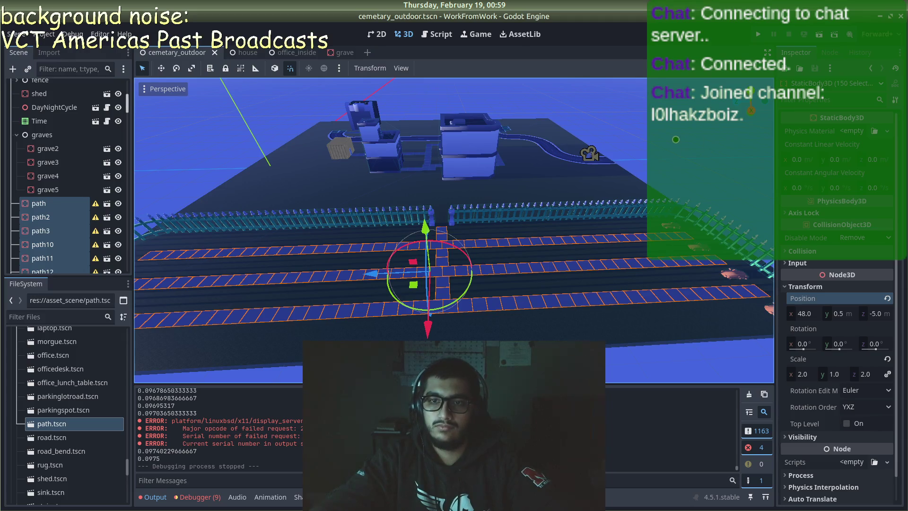
pyautogui.moveTo(630, 239)
pyautogui.mouseDown()
pyautogui.moveTo(598, 225)
pyautogui.moveTo(586, 156)
pyautogui.moveTo(521, 191)
pyautogui.mouseUp()
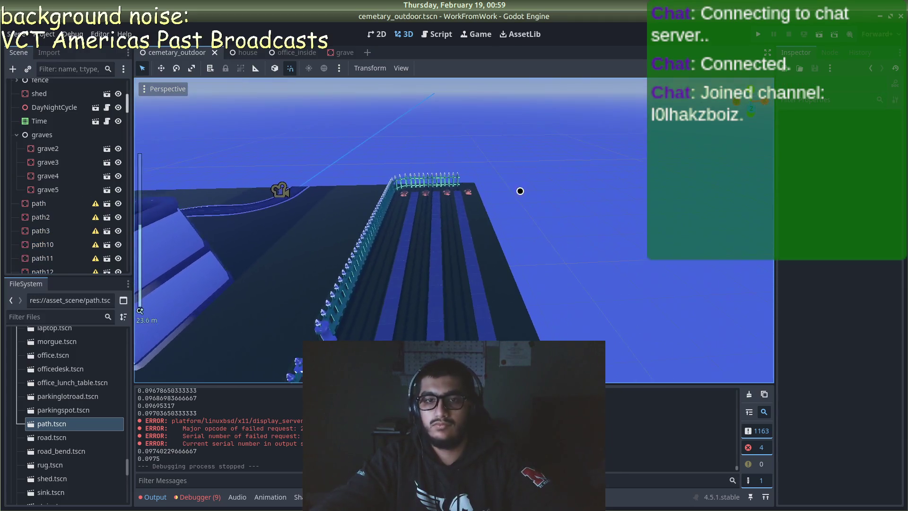
# - From a top-down view of the map, select the front row of graves including grave2 and grave3
pyautogui.scroll(12, 421, 182)
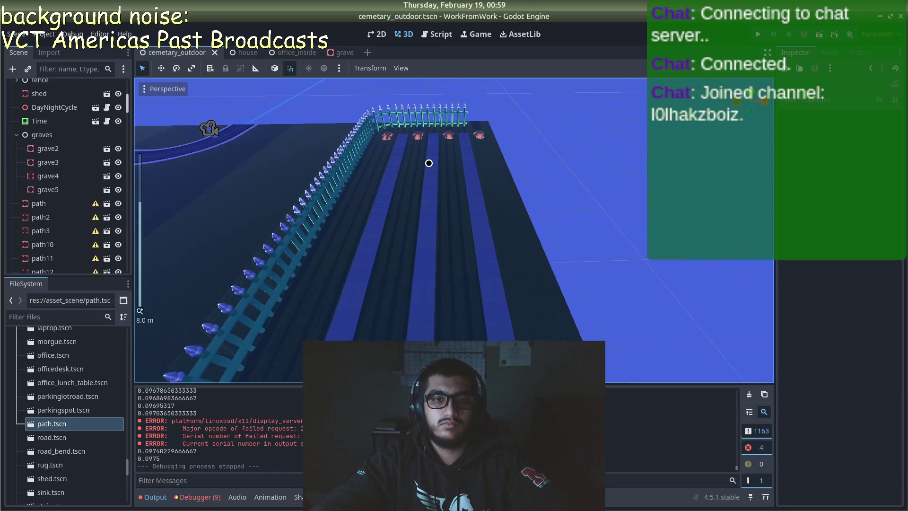
pyautogui.scroll(-10, 429, 163)
pyautogui.moveTo(428, 158)
pyautogui.mouseDown()
pyautogui.moveTo(430, 231)
pyautogui.moveTo(449, 186)
pyautogui.moveTo(505, 280)
pyautogui.moveTo(364, 212)
pyautogui.mouseUp()
pyautogui.scroll(6, 450, 186)
pyautogui.scroll(8, 465, 201)
pyautogui.scroll(3, 363, 212)
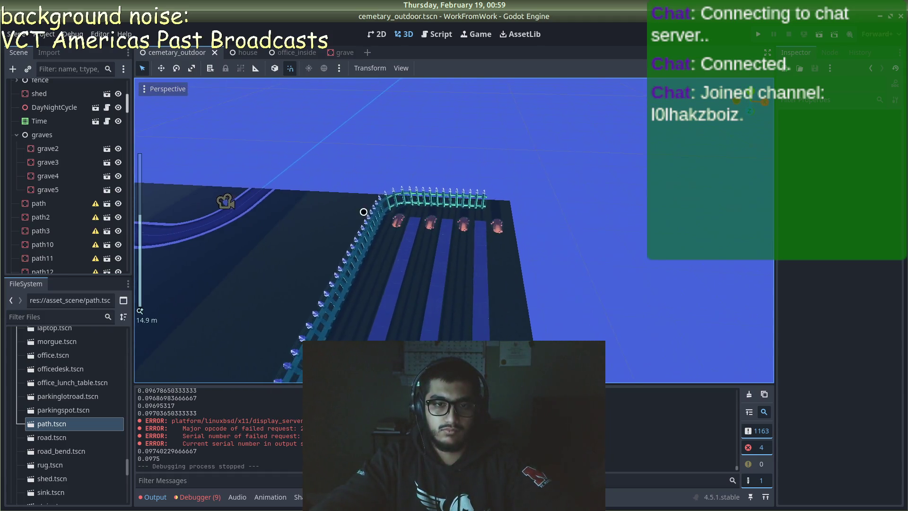
pyautogui.click(396, 218)
pyautogui.keyDown('shift'); pyautogui.click(432, 224); pyautogui.keyUp('shift')
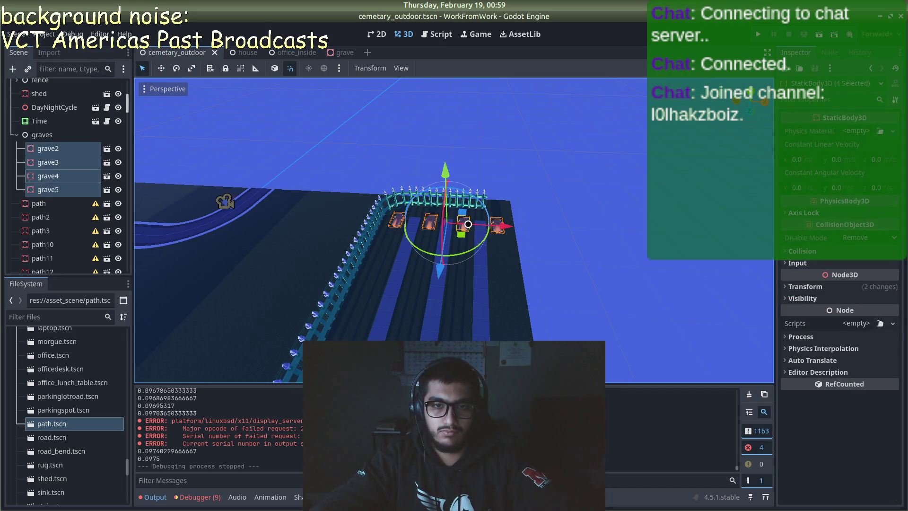
pyautogui.scroll(4, 468, 224)
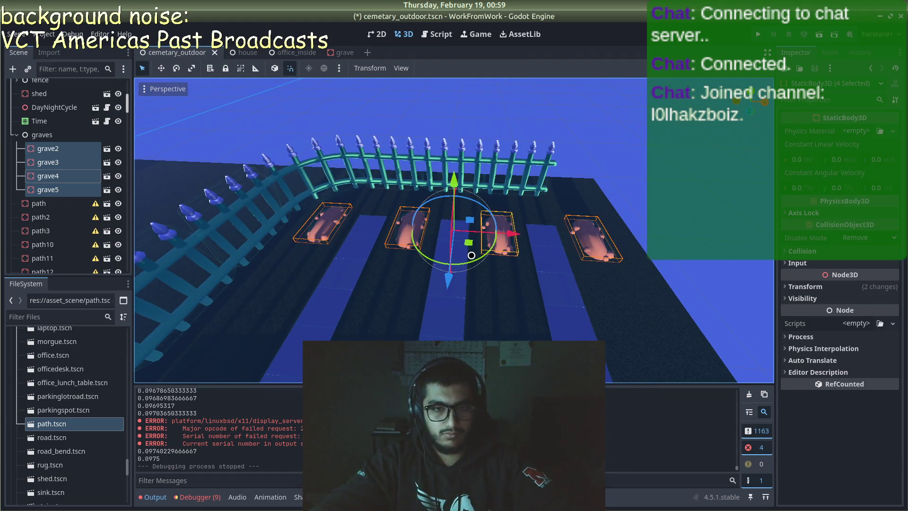
# - Duplicate the four graves and move the copies along Z into two new rows, 5 units back
pyautogui.hotkey('ctrl', 'd')
pyautogui.press('g')
pyautogui.press('z')
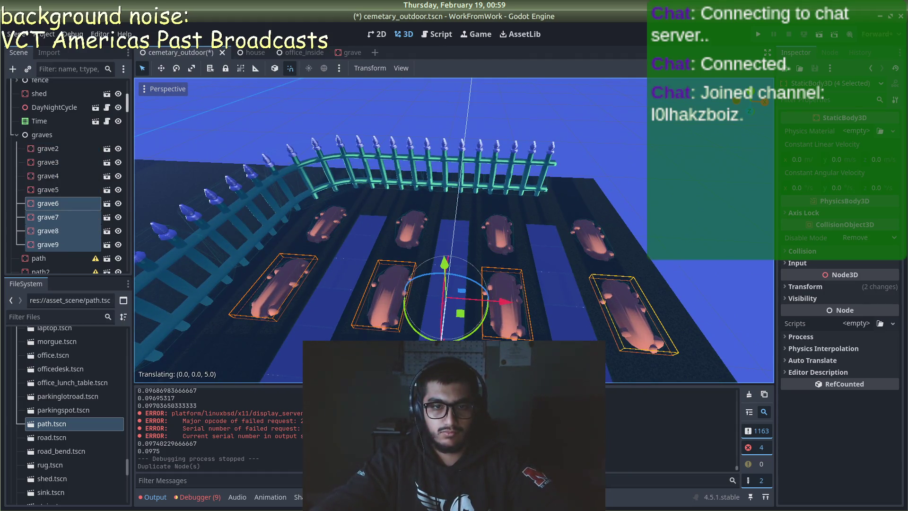
pyautogui.click(506, 290)
pyautogui.scroll(-4, 505, 290)
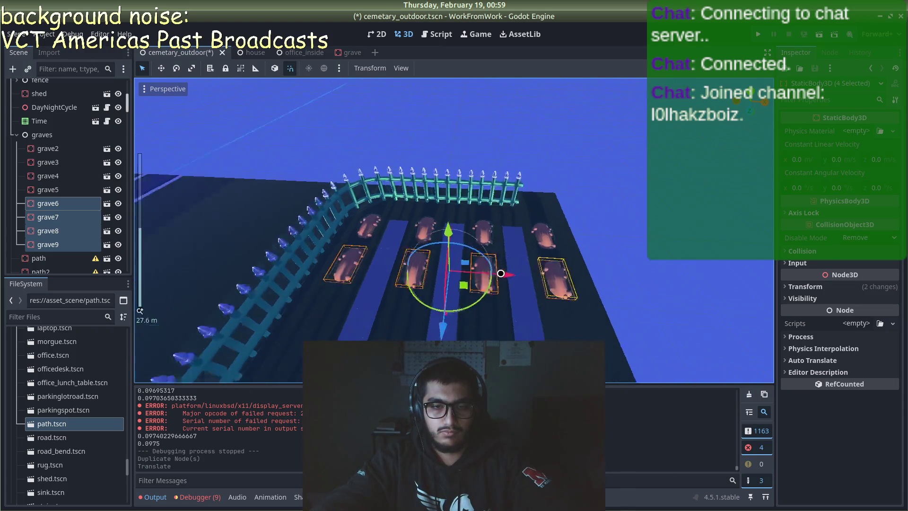
pyautogui.moveTo(506, 290); pyautogui.dragTo(510, 280)
pyautogui.hotkey('ctrl', 'd')
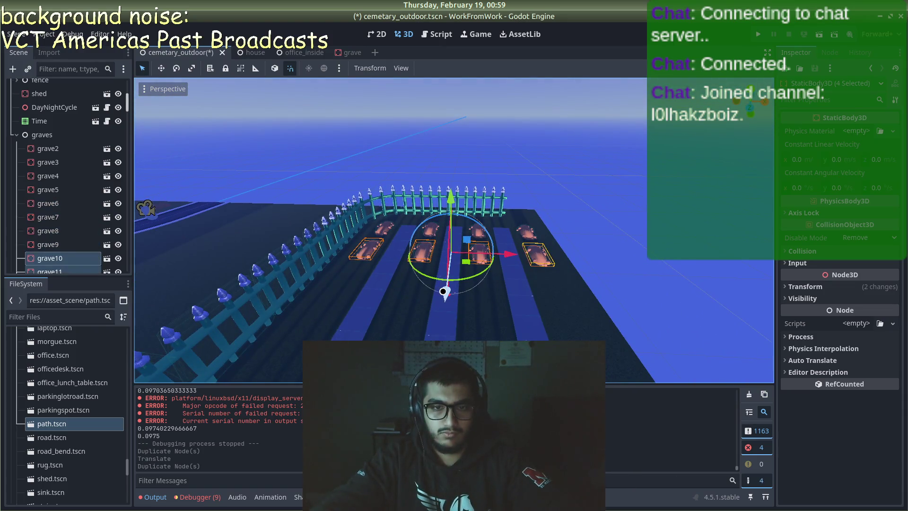
pyautogui.click(440, 338)
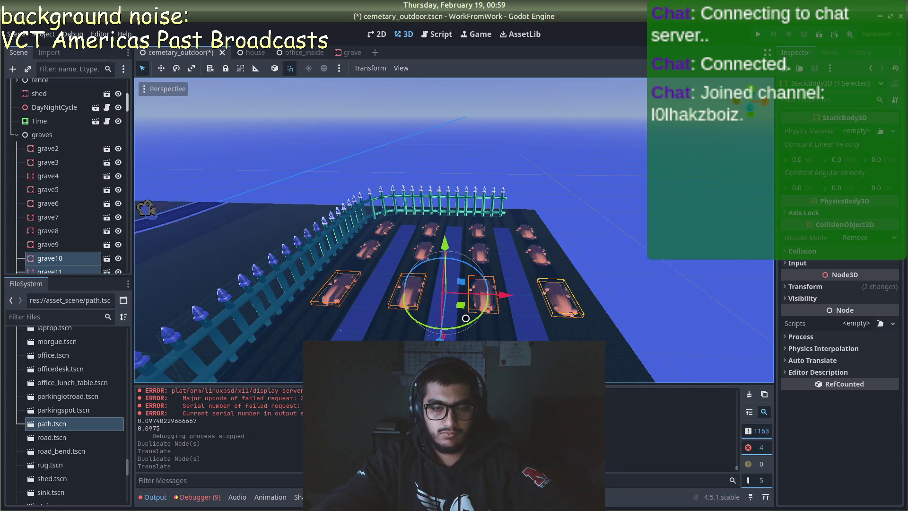
pyautogui.moveTo(439, 337); pyautogui.dragTo(447, 337)
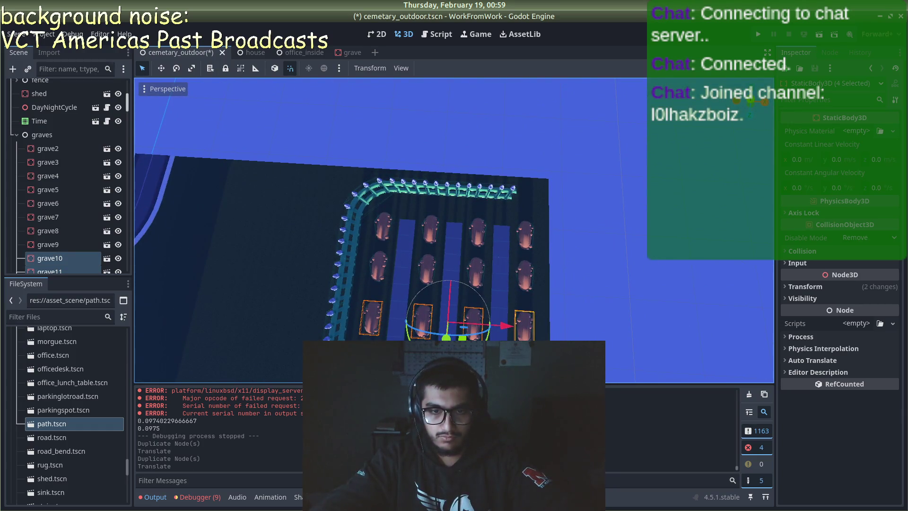
pyautogui.click(447, 331)
# - Add another grave row, then undo the extra duplicate and redo the move to restore the fourth row
pyautogui.scroll(-5, 460, 307)
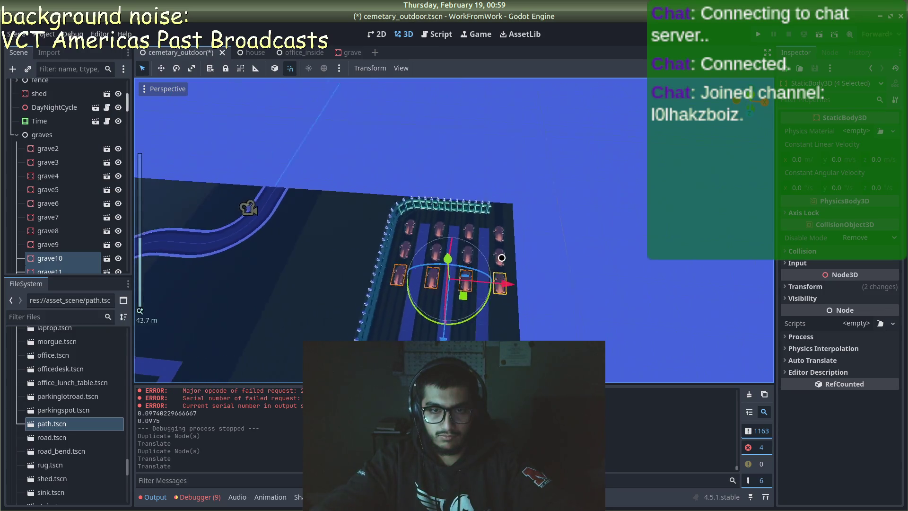
pyautogui.hotkey('ctrl', 'd')
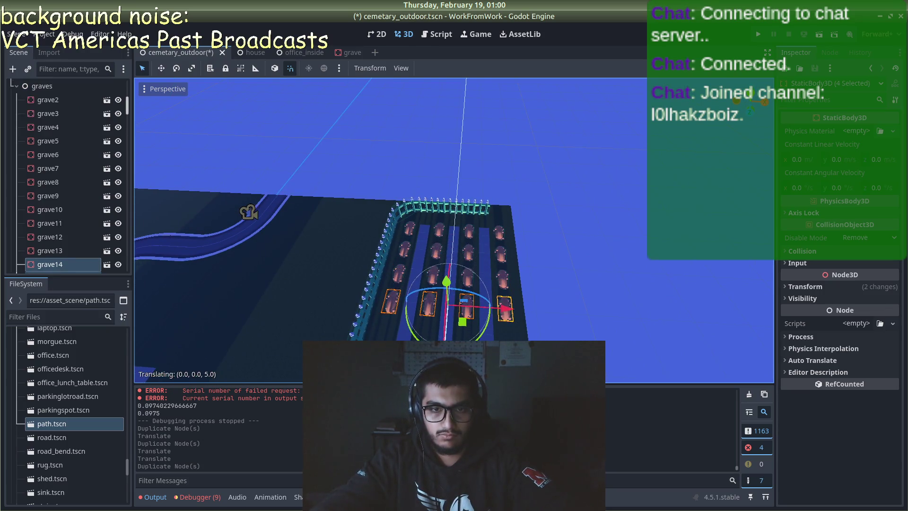
pyautogui.click(506, 309)
pyautogui.scroll(5, 514, 320)
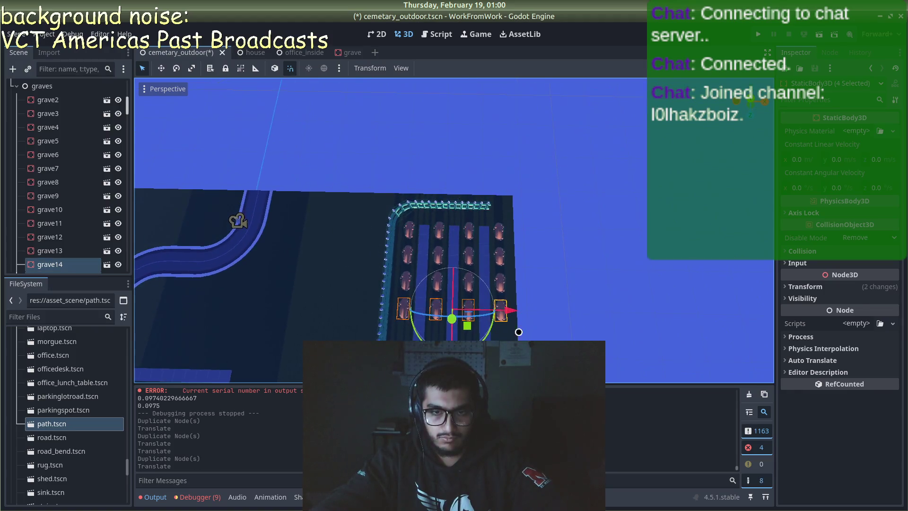
pyautogui.moveTo(514, 320)
pyautogui.mouseDown()
pyautogui.moveTo(497, 302)
pyautogui.moveTo(729, 255)
pyautogui.mouseUp()
pyautogui.scroll(2, 728, 255)
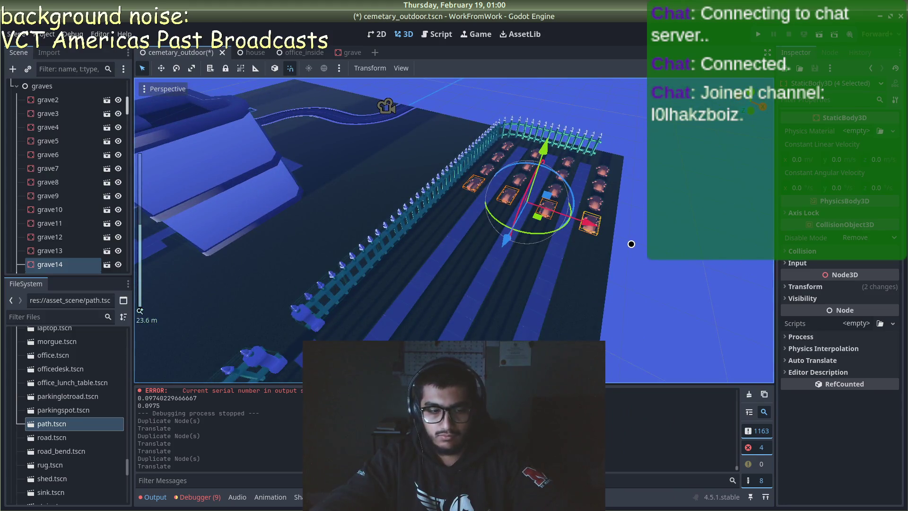
pyautogui.moveTo(631, 244)
pyautogui.mouseDown()
pyautogui.moveTo(511, 280)
pyautogui.moveTo(537, 290)
pyautogui.moveTo(606, 273)
pyautogui.moveTo(635, 285)
pyautogui.moveTo(569, 282)
pyautogui.mouseUp()
pyautogui.scroll(-2, 610, 280)
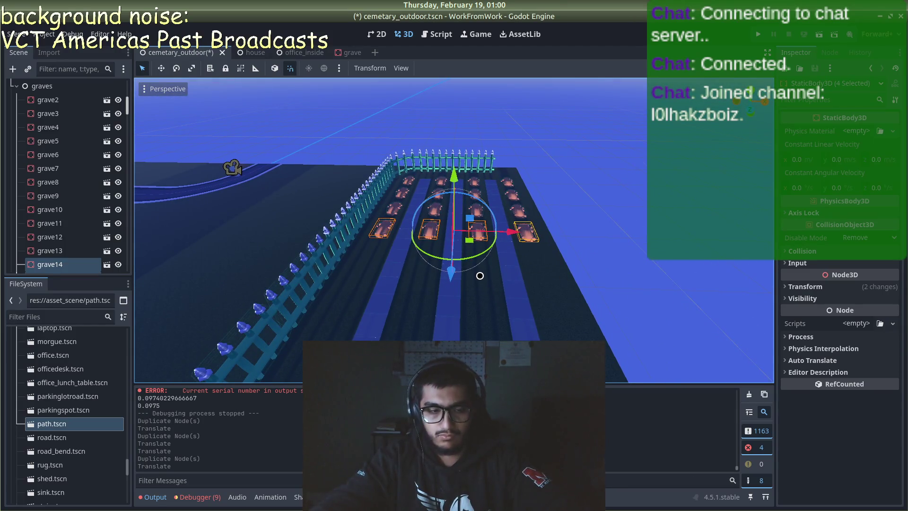
pyautogui.hotkey('ctrl', 'd')
pyautogui.hotkey('ctrl', 'z')
pyautogui.hotkey('ctrl', 'z')
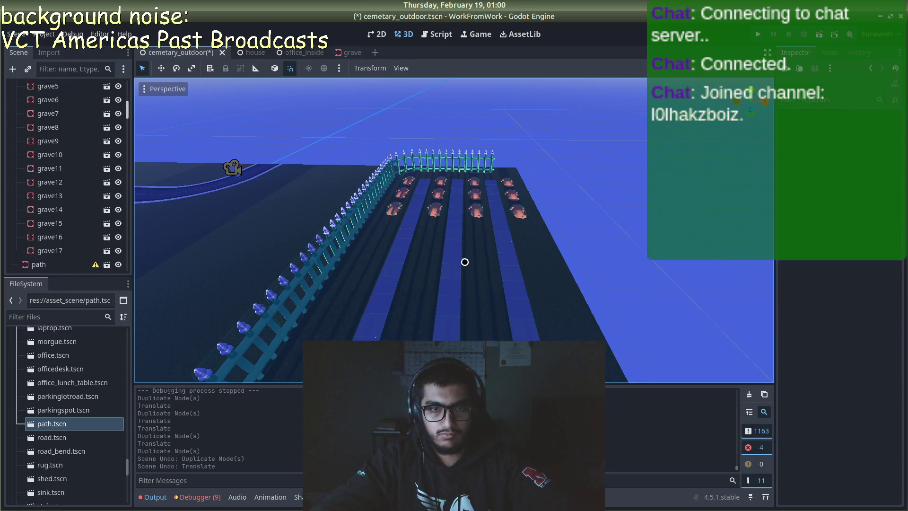
pyautogui.hotkey('ctrl', 'shift', 'z')
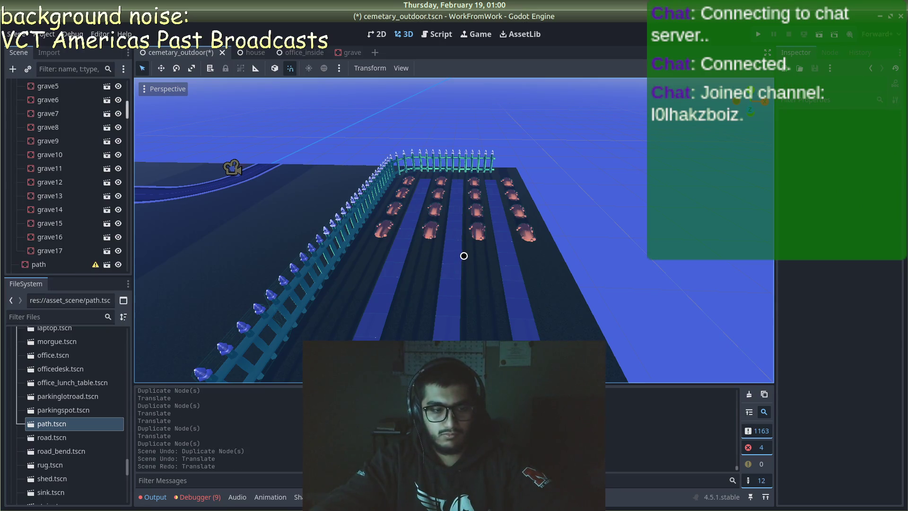
# - Duplicate graves grave14–grave17 and shift the copies forward one row along Z
pyautogui.click(382, 224)
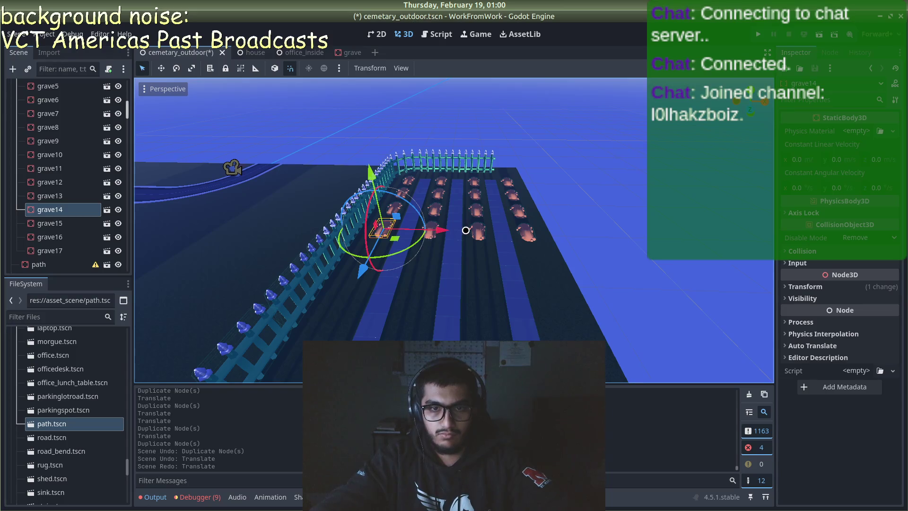
pyautogui.keyDown('shift'); pyautogui.click(474, 230); pyautogui.keyUp('shift')
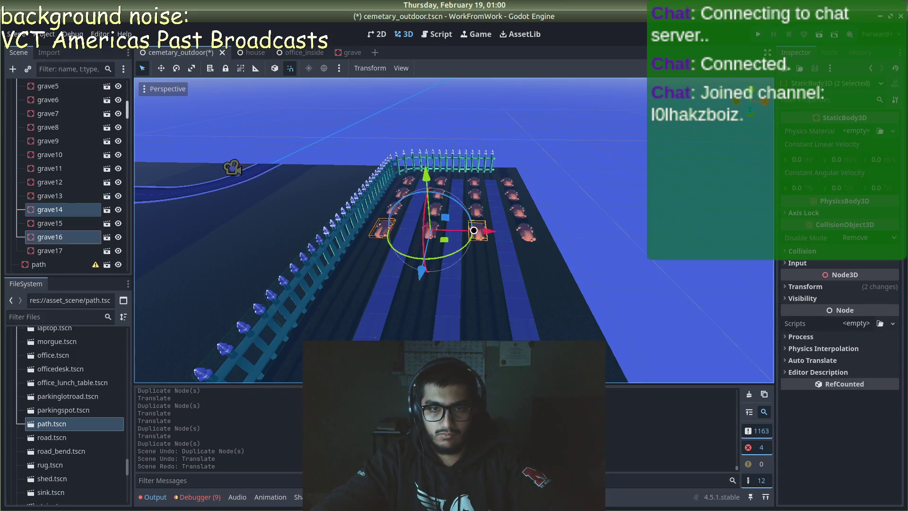
pyautogui.keyDown('shift'); pyautogui.click(526, 230); pyautogui.keyUp('shift')
pyautogui.keyDown('shift'); pyautogui.click(433, 231); pyautogui.keyUp('shift')
pyautogui.hotkey('ctrl', 'd')
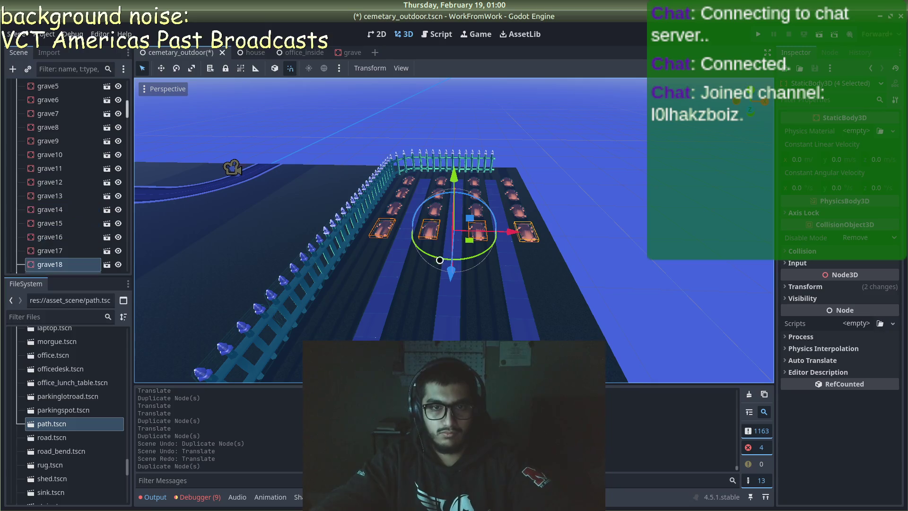
pyautogui.moveTo(449, 273)
pyautogui.mouseDown()
pyautogui.moveTo(437, 309)
pyautogui.moveTo(442, 339)
pyautogui.mouseUp()
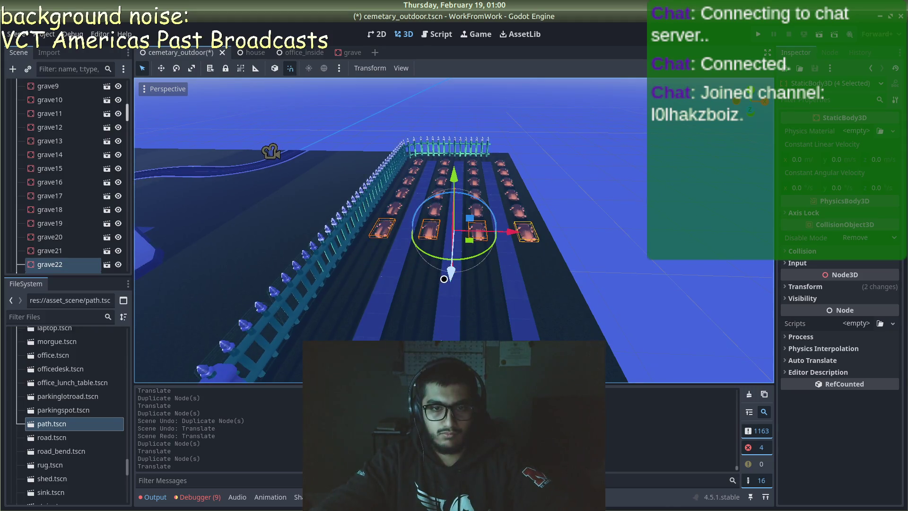
pyautogui.moveTo(447, 277); pyautogui.dragTo(453, 338)
# - Add another row of four graves, 5 units further along Z
pyautogui.hotkey('ctrl', 'd')
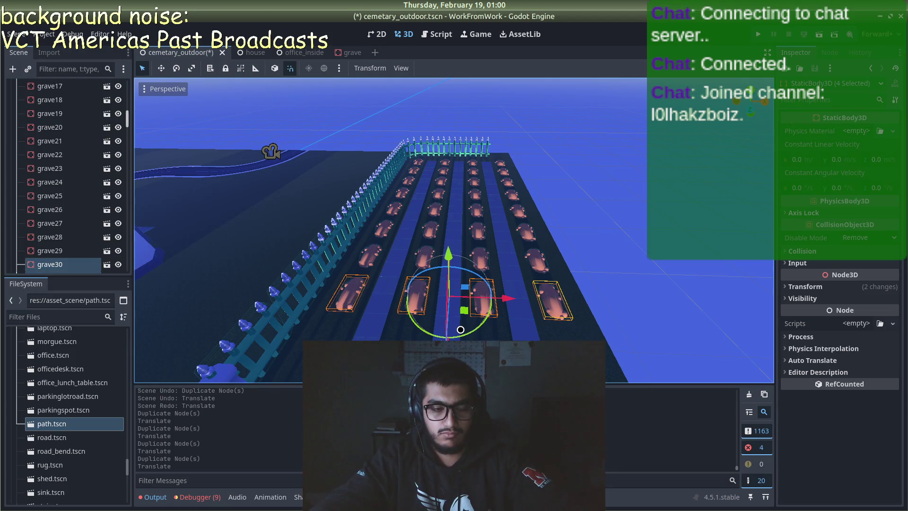
pyautogui.scroll(-2, 461, 273)
pyautogui.moveTo(456, 271); pyautogui.dragTo(447, 312)
pyautogui.scroll(-2, 463, 302)
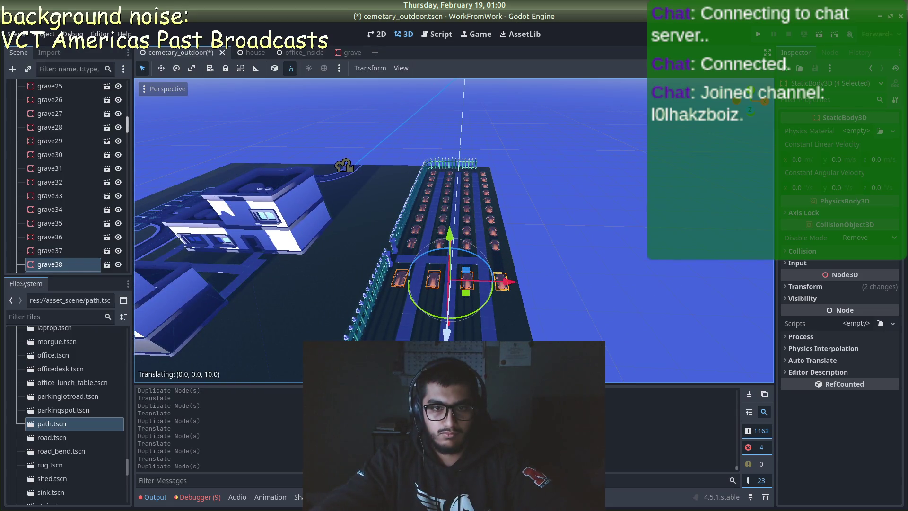
pyautogui.moveTo(446, 333); pyautogui.dragTo(448, 332)
pyautogui.scroll(2, 487, 326)
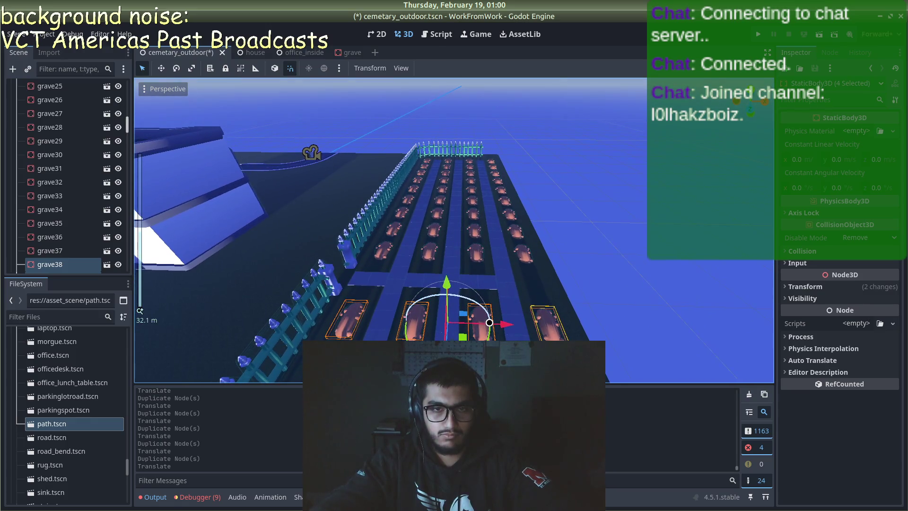
pyautogui.scroll(-3, 490, 323)
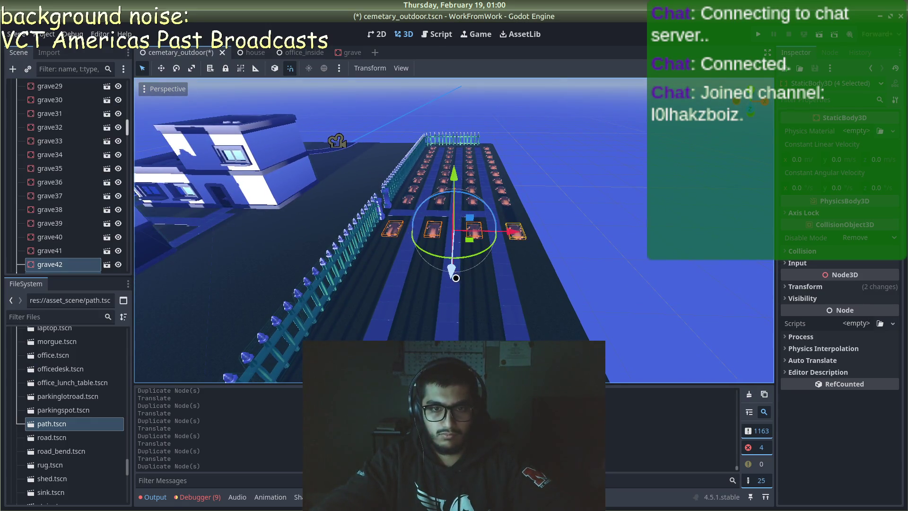
pyautogui.moveTo(452, 320); pyautogui.dragTo(454, 320)
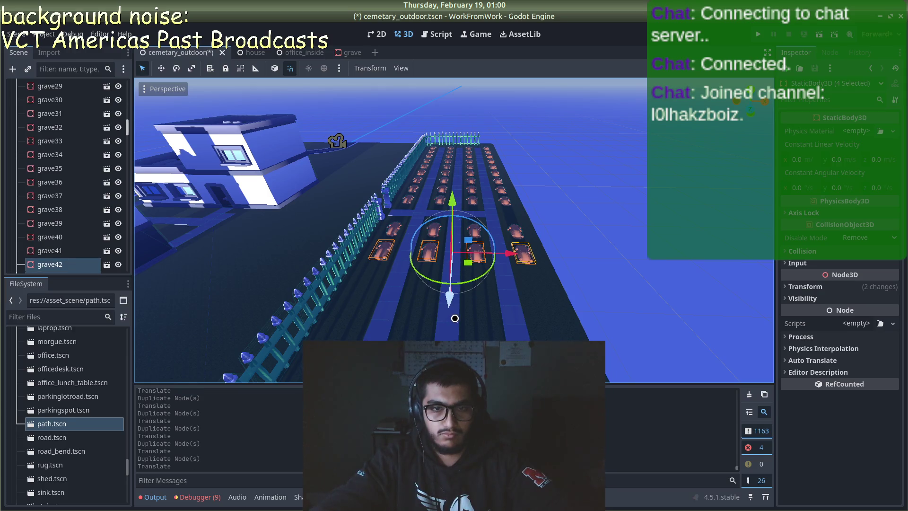
pyautogui.scroll(-1, 455, 317)
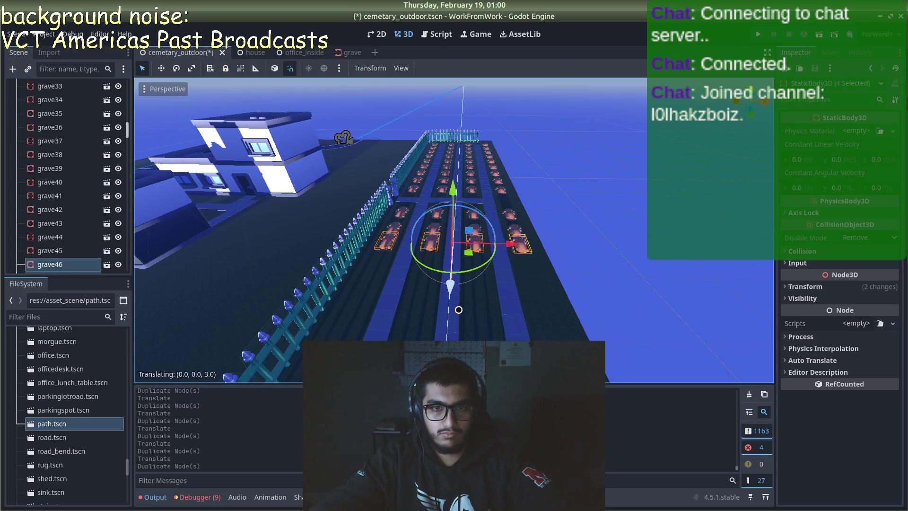
pyautogui.scroll(-1, 461, 319)
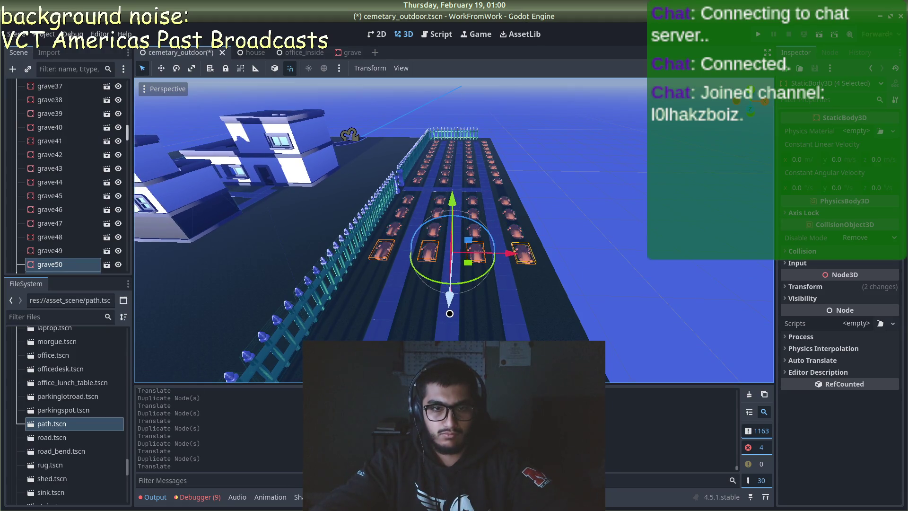
pyautogui.scroll(4, 449, 314)
pyautogui.scroll(-8, 481, 313)
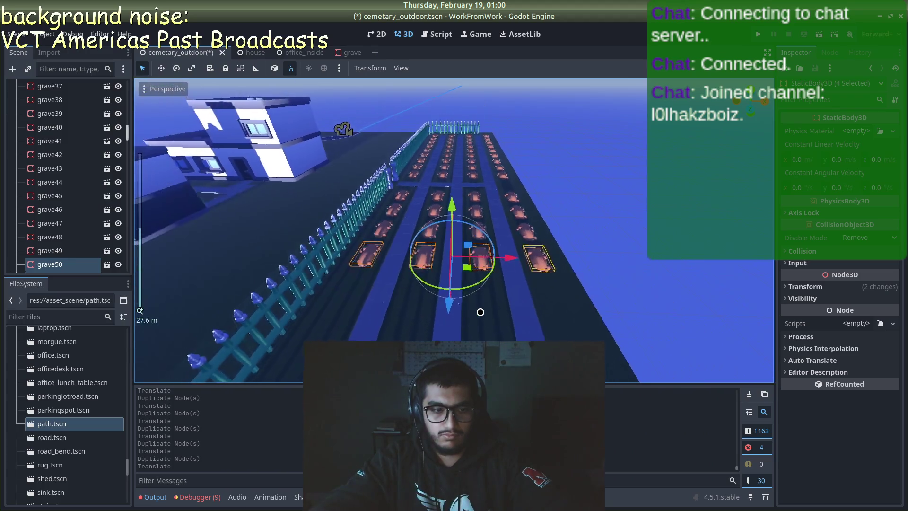
# - Keep adding rows of four graves, 5–6 units apart along Z, until the plot is filled
pyautogui.hotkey('ctrl', 'd')
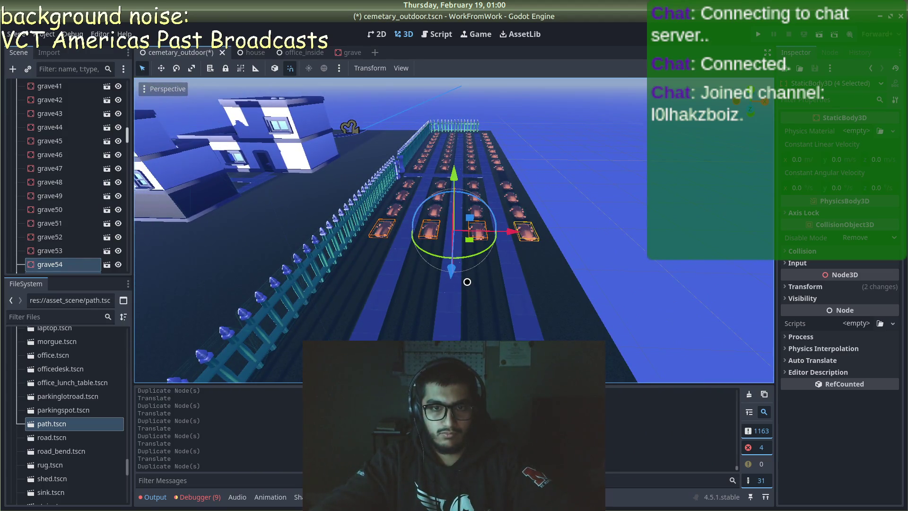
pyautogui.moveTo(466, 283)
pyautogui.mouseDown()
pyautogui.moveTo(454, 300)
pyautogui.moveTo(456, 324)
pyautogui.moveTo(456, 314)
pyautogui.mouseUp()
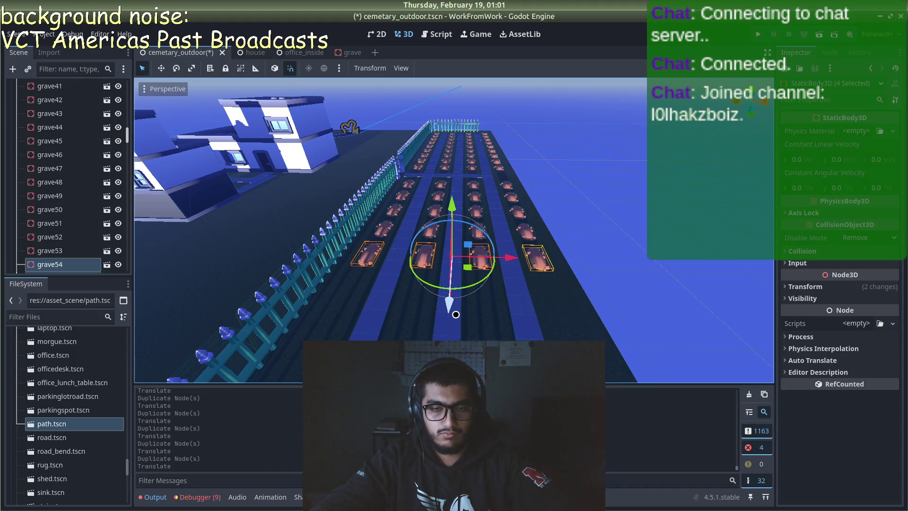
pyautogui.scroll(-2, 455, 314)
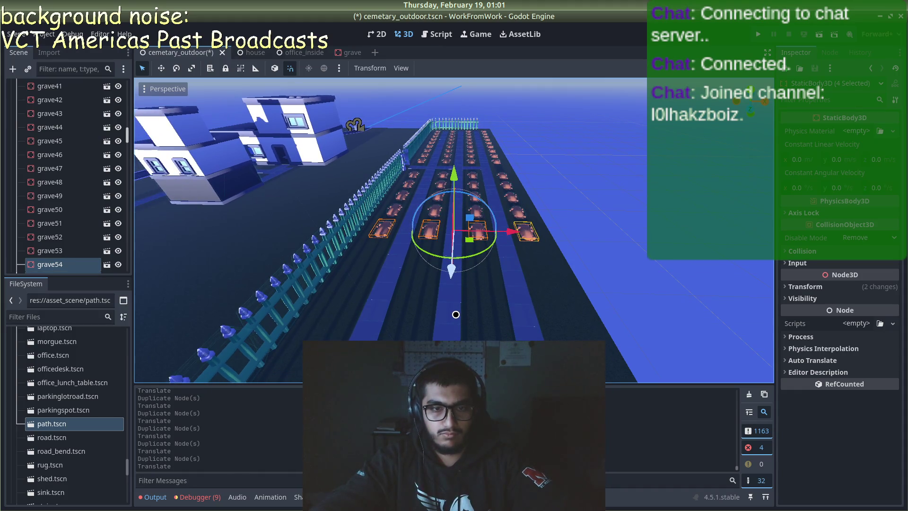
pyautogui.hotkey('ctrl', 'd')
pyautogui.moveTo(454, 307); pyautogui.dragTo(453, 320)
pyautogui.scroll(-2, 453, 320)
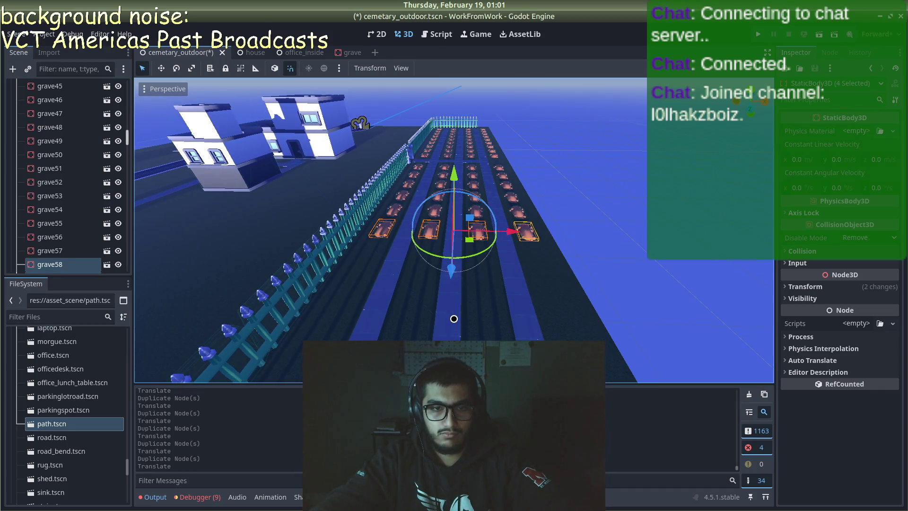
pyautogui.hotkey('ctrl', 'd')
pyautogui.moveTo(454, 318)
pyautogui.mouseDown()
pyautogui.moveTo(451, 310)
pyautogui.moveTo(448, 338)
pyautogui.moveTo(446, 314)
pyautogui.mouseUp()
pyautogui.hotkey('ctrl', 'd')
pyautogui.scroll(-3, 449, 322)
pyautogui.hotkey('ctrl', 'd')
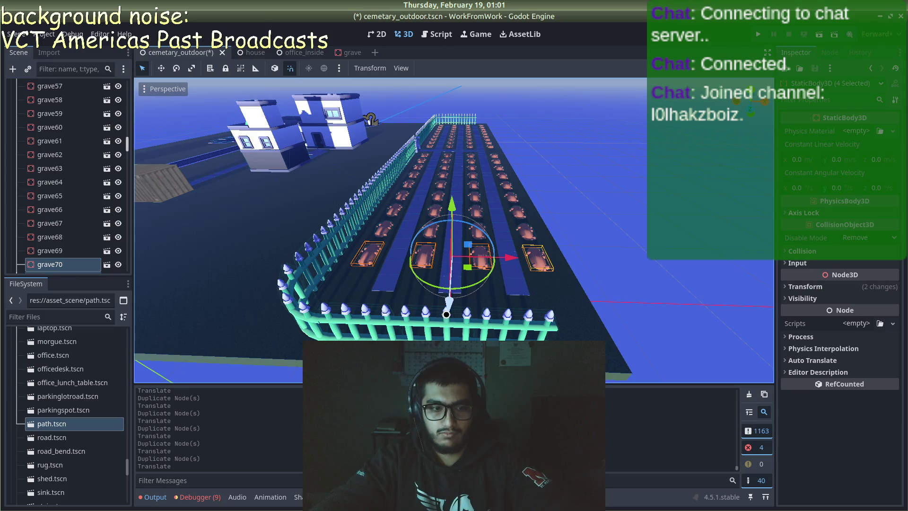
pyautogui.click(646, 270)
pyautogui.moveTo(646, 269)
pyautogui.mouseDown()
pyautogui.moveTo(576, 270)
pyautogui.moveTo(448, 294)
pyautogui.moveTo(539, 304)
pyautogui.moveTo(636, 285)
pyautogui.moveTo(646, 311)
pyautogui.moveTo(513, 300)
pyautogui.moveTo(396, 274)
pyautogui.moveTo(590, 261)
pyautogui.moveTo(535, 229)
pyautogui.mouseUp()
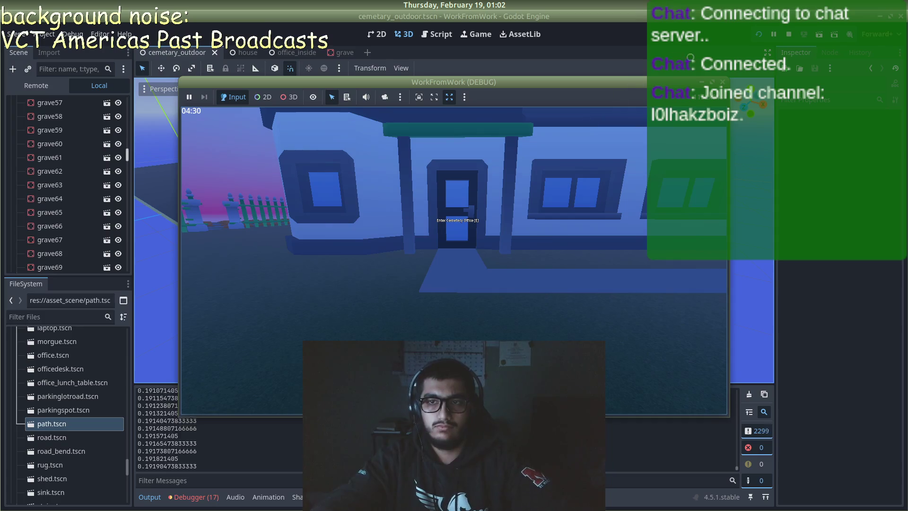
# - Restart the game, walk up to the office door and back to check the prompt, then stop
pyautogui.press('F8')
pyautogui.press('F5')
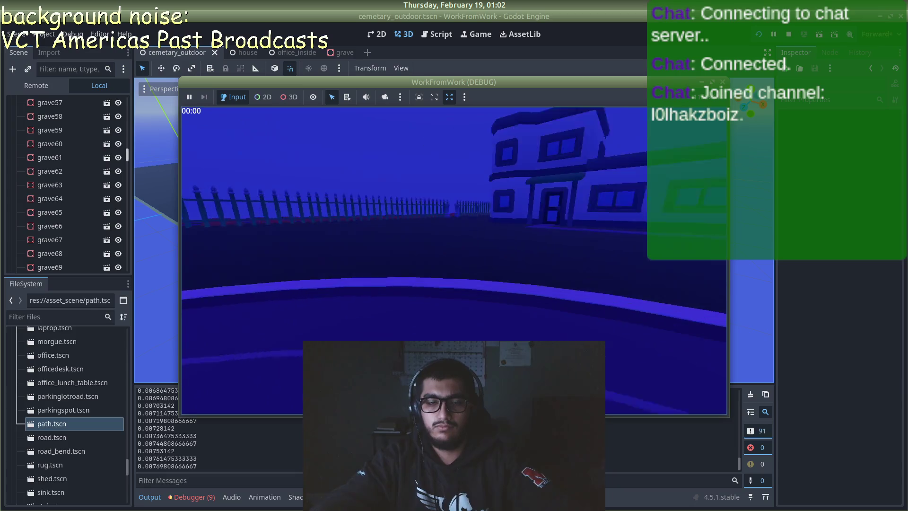
pyautogui.press('w')
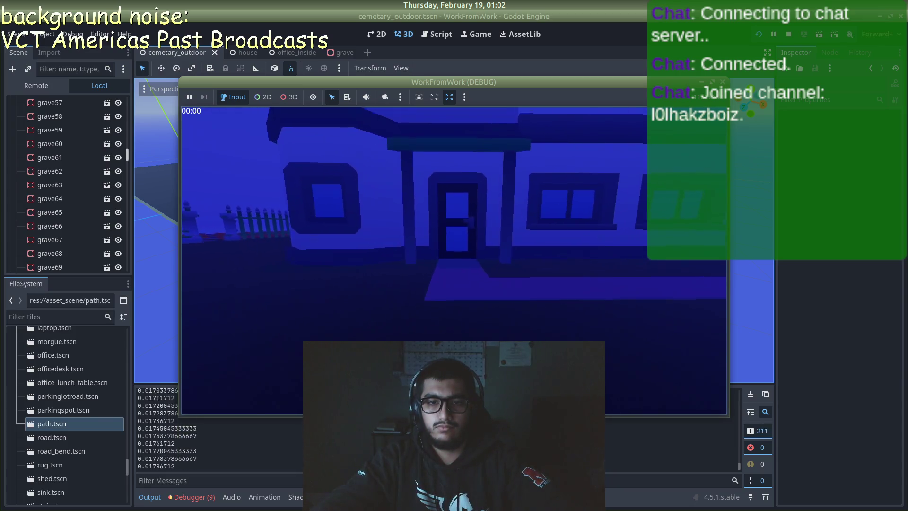
pyautogui.press('s')
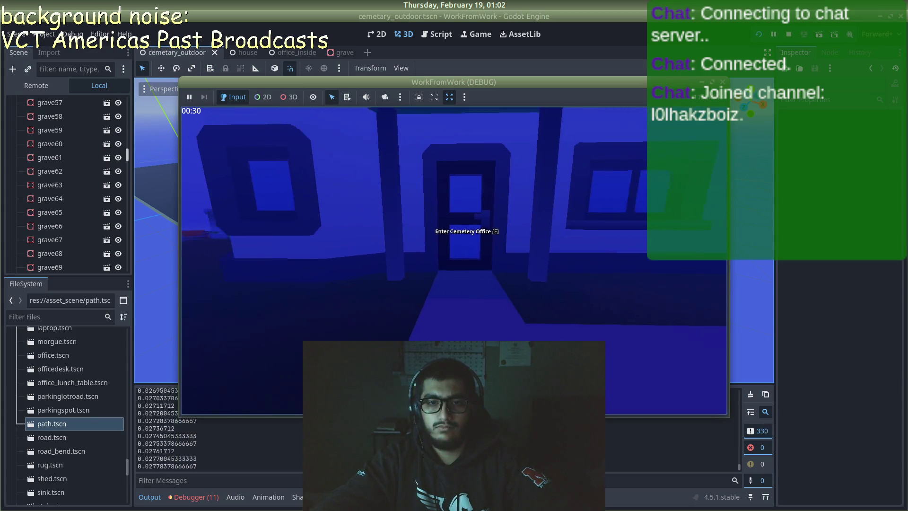
pyautogui.press('w')
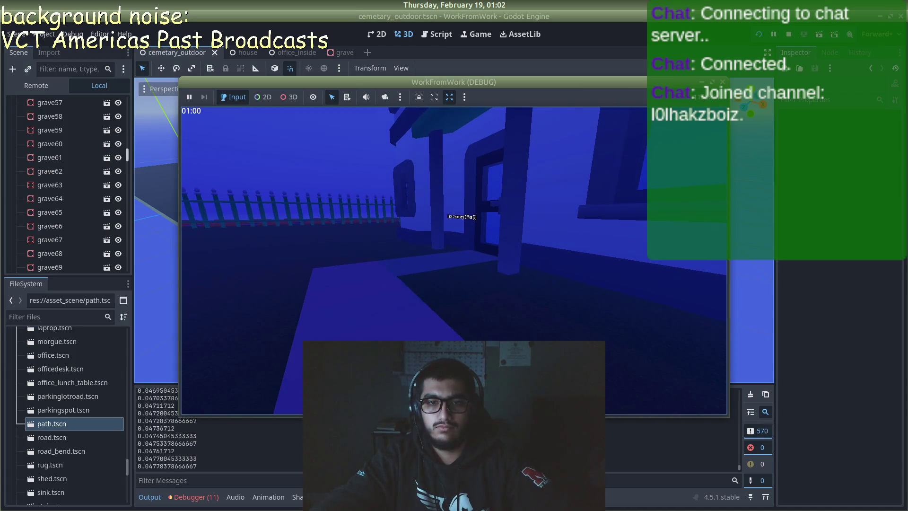
pyautogui.press('w')
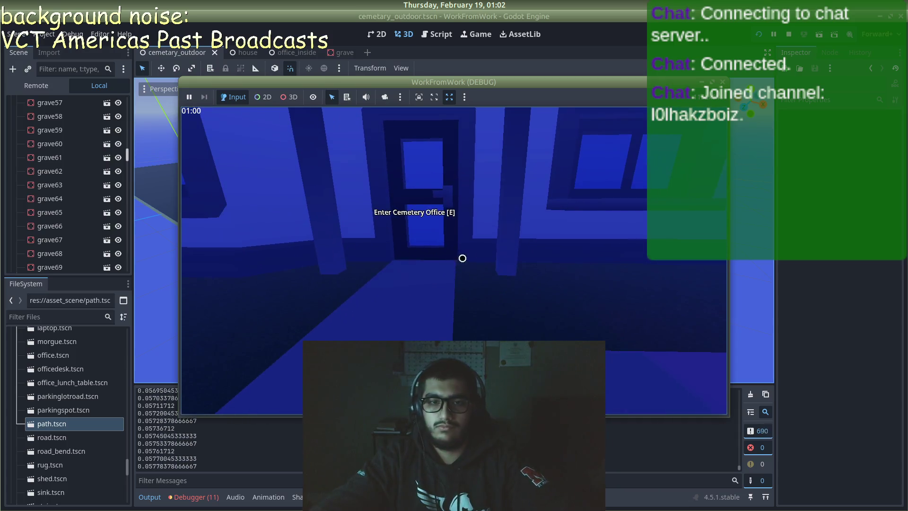
pyautogui.press('F8')
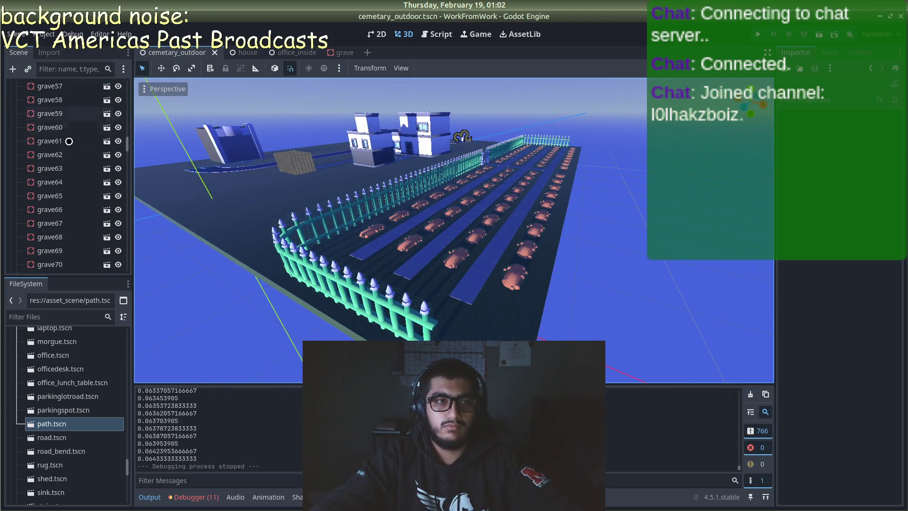
# - Open interaction_area.tscn from the FileSystem dock
pyautogui.scroll(5, 67, 196)
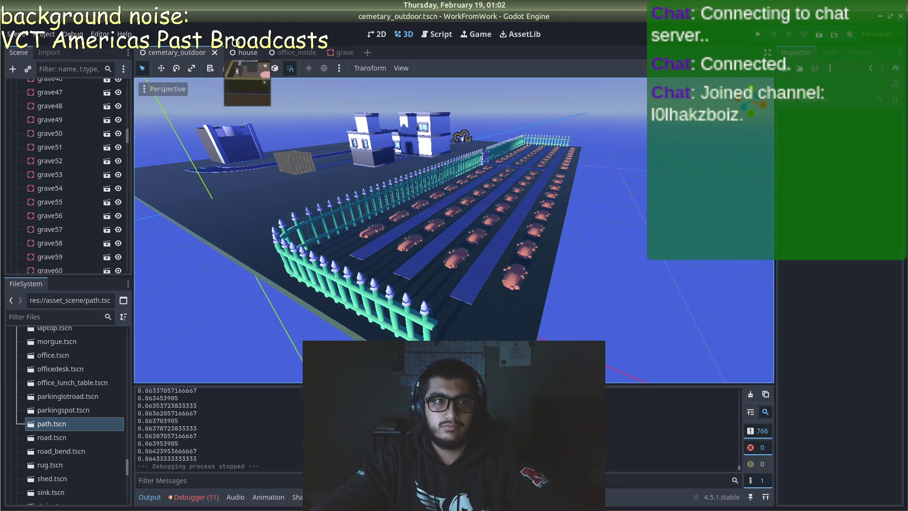
pyautogui.scroll(5, 265, 198)
pyautogui.scroll(-5, 414, 136)
pyautogui.moveTo(414, 136)
pyautogui.mouseDown()
pyautogui.moveTo(416, 188)
pyautogui.moveTo(308, 142)
pyautogui.mouseUp()
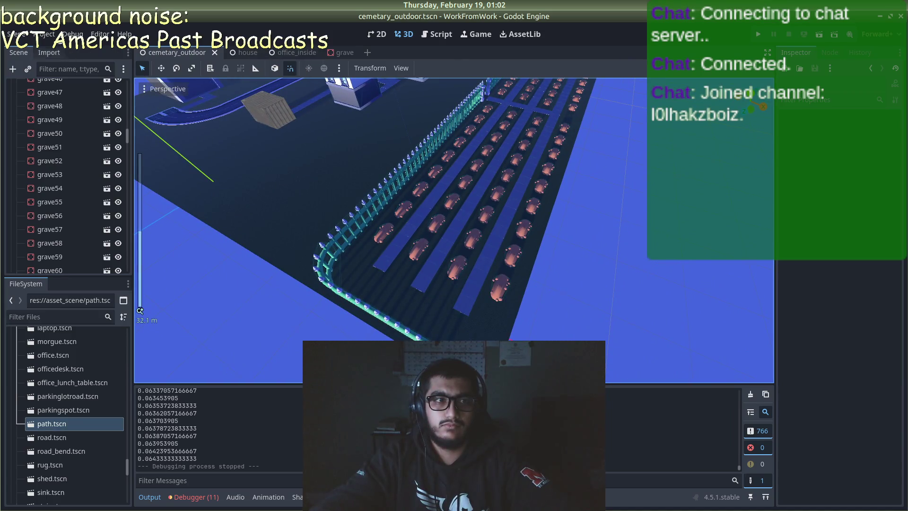
pyautogui.scroll(10, 71, 406)
pyautogui.scroll(-3, 70, 409)
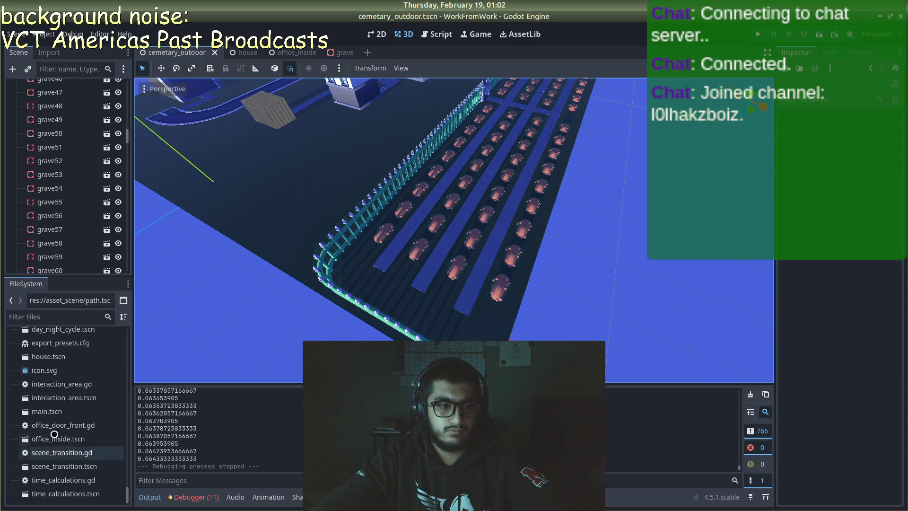
pyautogui.doubleClick(64, 398)
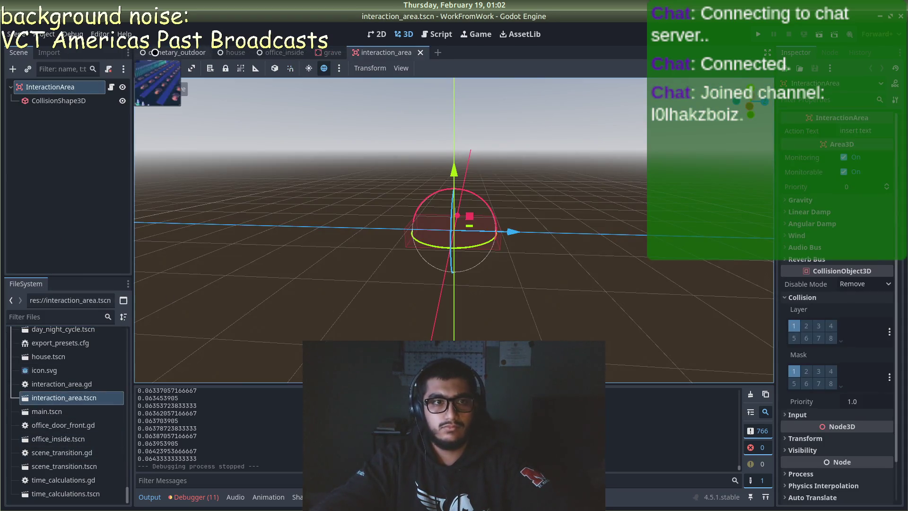
# - Add body.set_meta("interactable", true) inside exit() in interaction_area.gd and run the game with F5
pyautogui.click(111, 87)
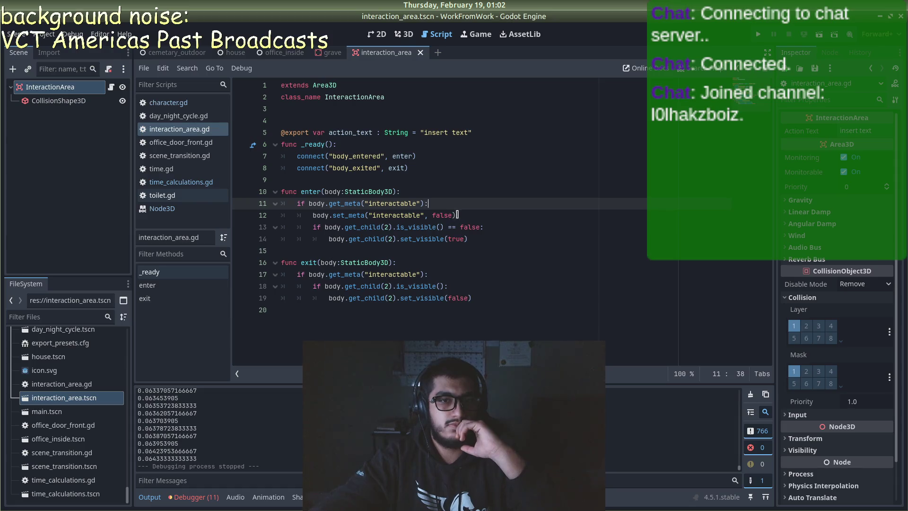
pyautogui.moveTo(457, 215)
pyautogui.mouseDown()
pyautogui.moveTo(314, 208)
pyautogui.moveTo(314, 216)
pyautogui.mouseUp()
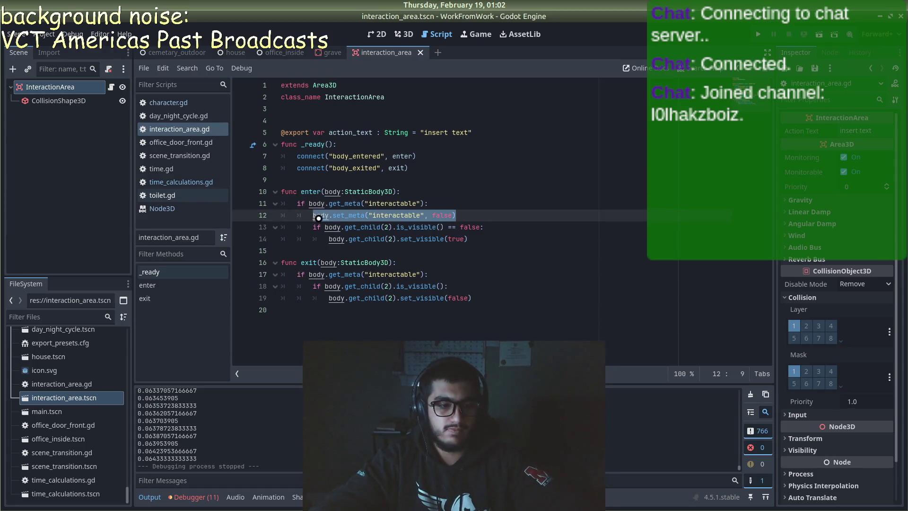
pyautogui.click(437, 275)
pyautogui.press('Return')
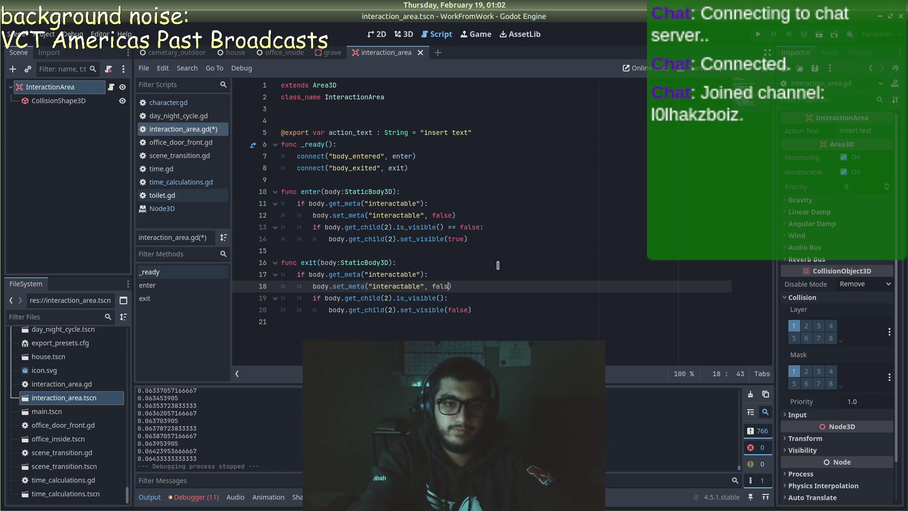
pyautogui.press('BackSpace')
pyautogui.press('BackSpace')
pyautogui.press('BackSpace')
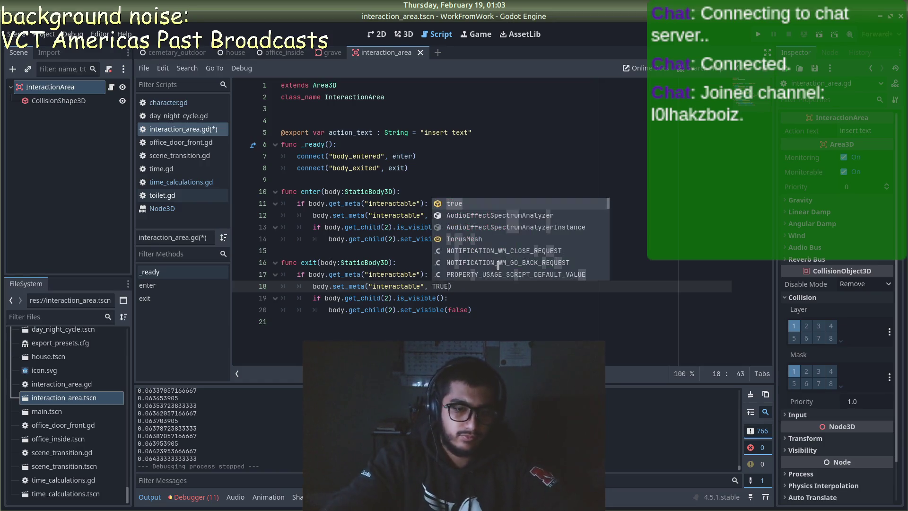
pyautogui.write('TRUE')
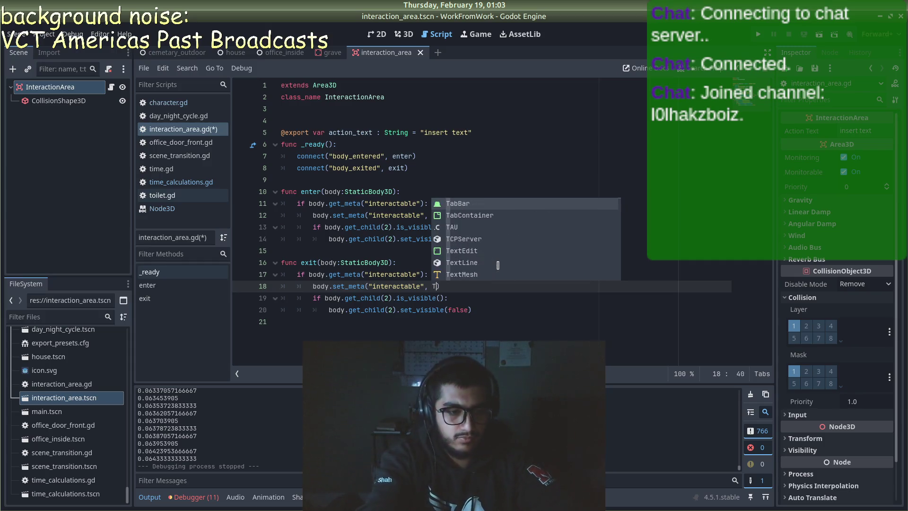
pyautogui.press('BackSpace')
pyautogui.press('BackSpace')
pyautogui.press('BackSpace')
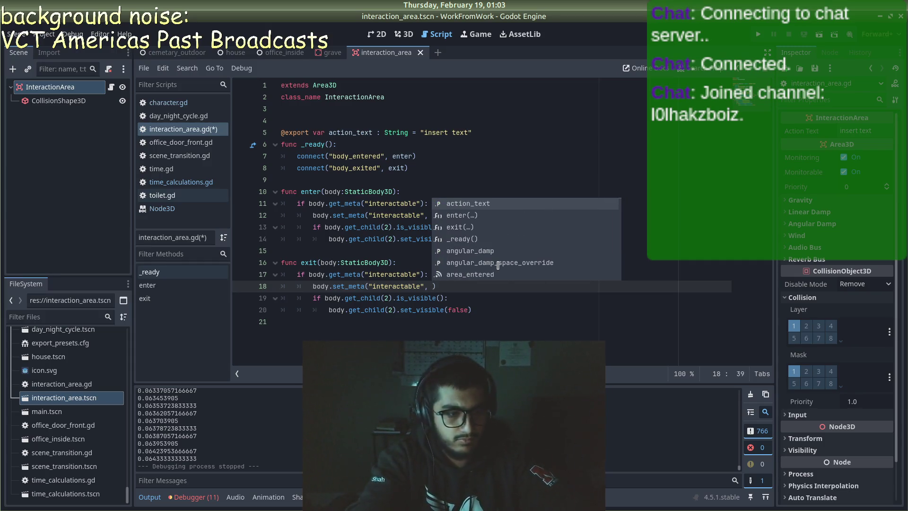
pyautogui.write('true')
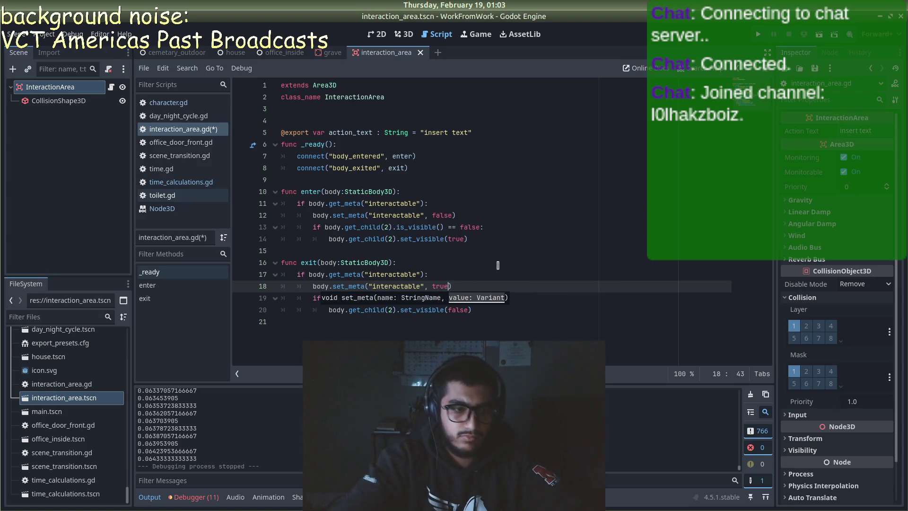
pyautogui.press('F5')
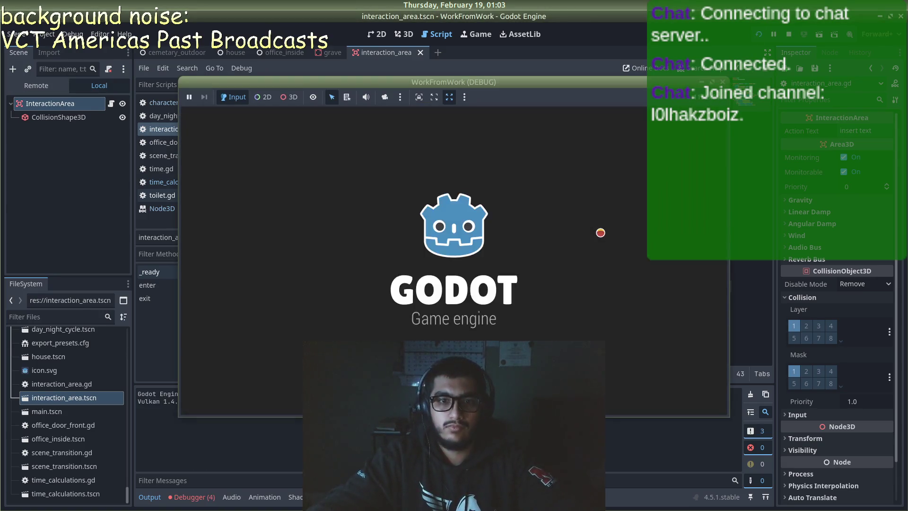
# - Playtest walking up to and away from the office door, then stop the game
pyautogui.press('w')
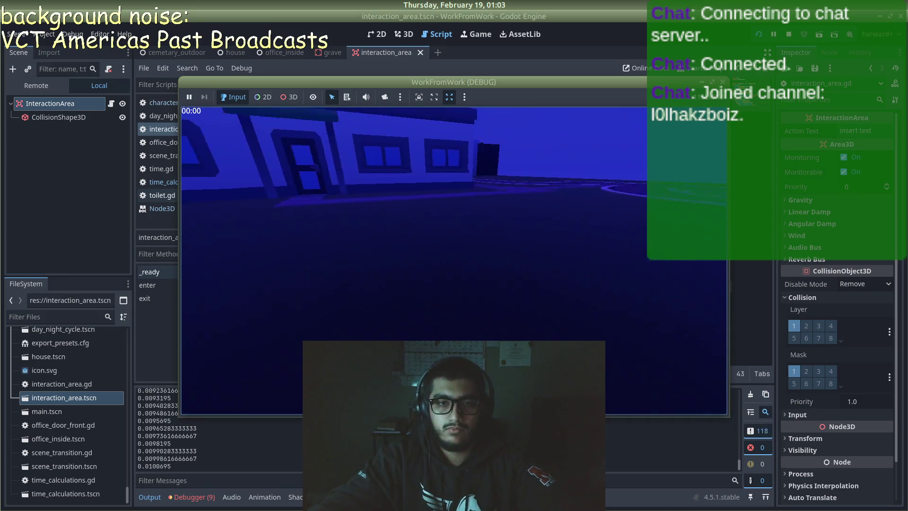
pyautogui.press('w')
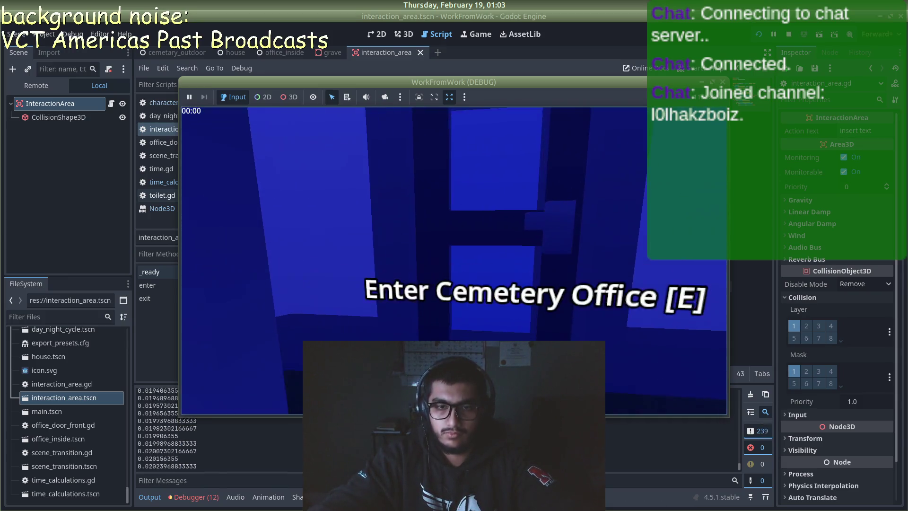
pyautogui.press('s')
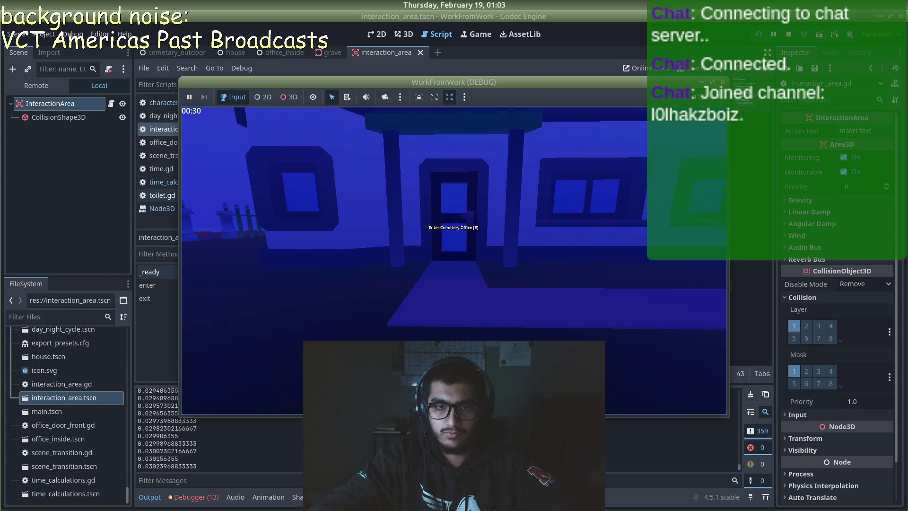
pyautogui.press('w')
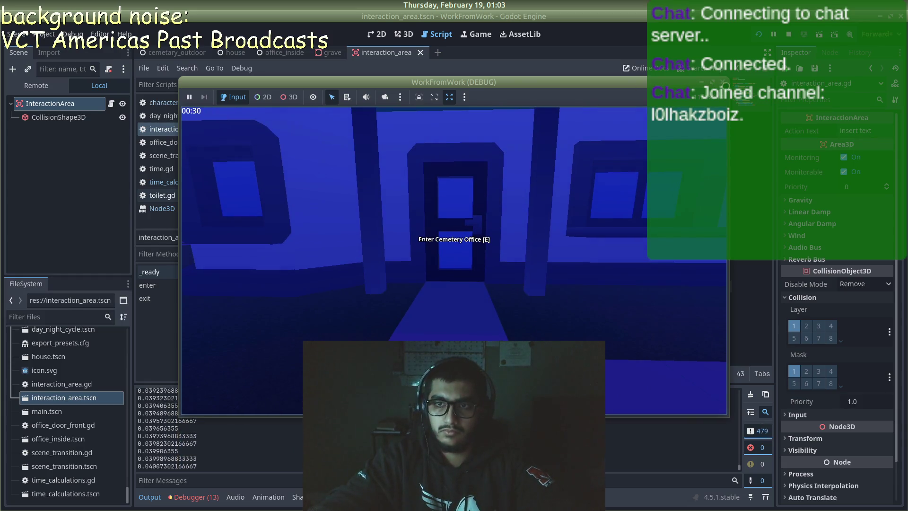
pyautogui.press('F8')
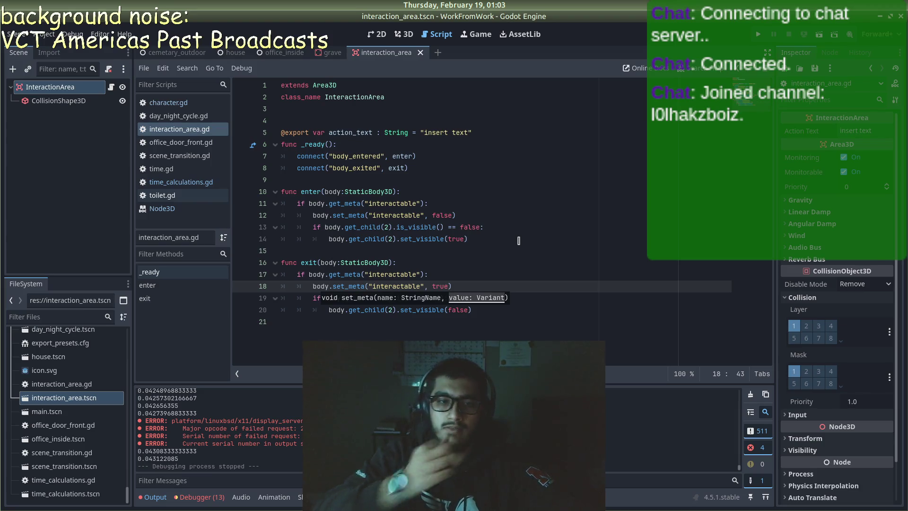
# - Delete the set_meta lines from exit() and enter(), save interaction_area.gd, and run again
pyautogui.click(321, 298)
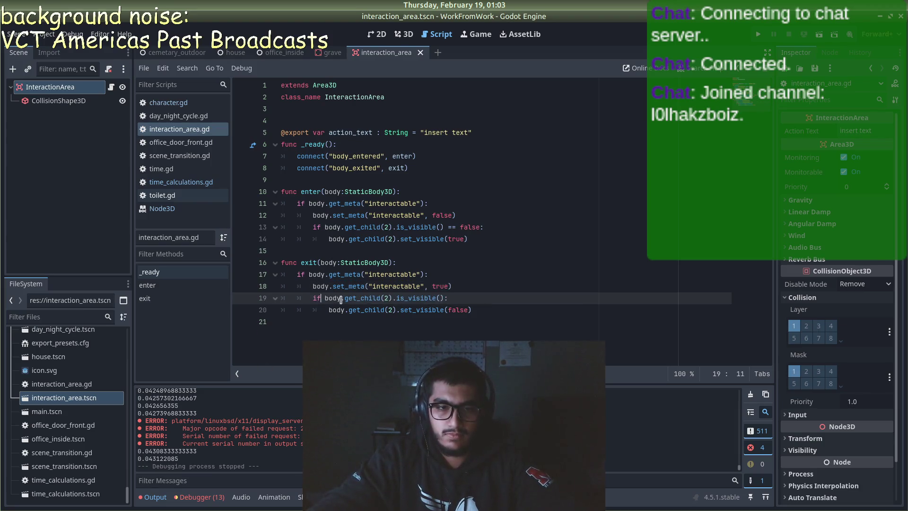
pyautogui.click(554, 273)
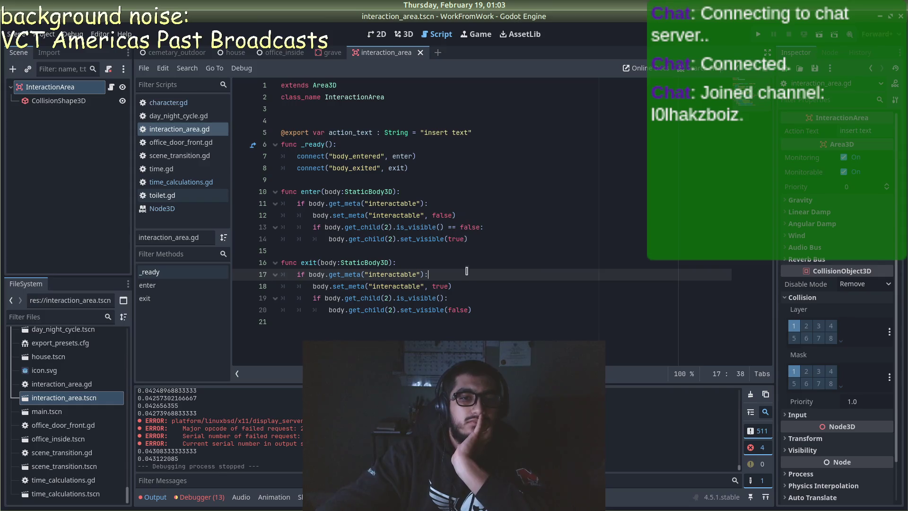
pyautogui.moveTo(467, 286); pyautogui.dragTo(256, 283)
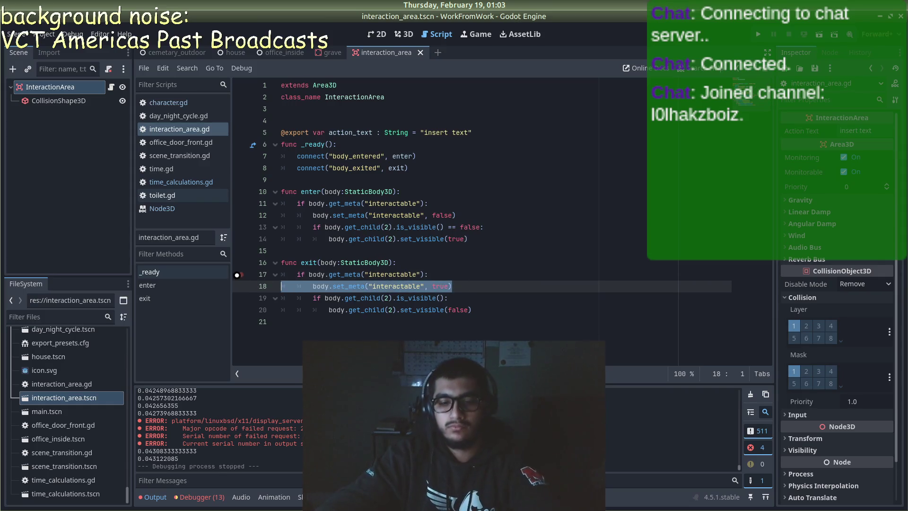
pyautogui.press('BackSpace')
pyautogui.press('BackSpace')
pyautogui.moveTo(467, 214); pyautogui.dragTo(246, 218)
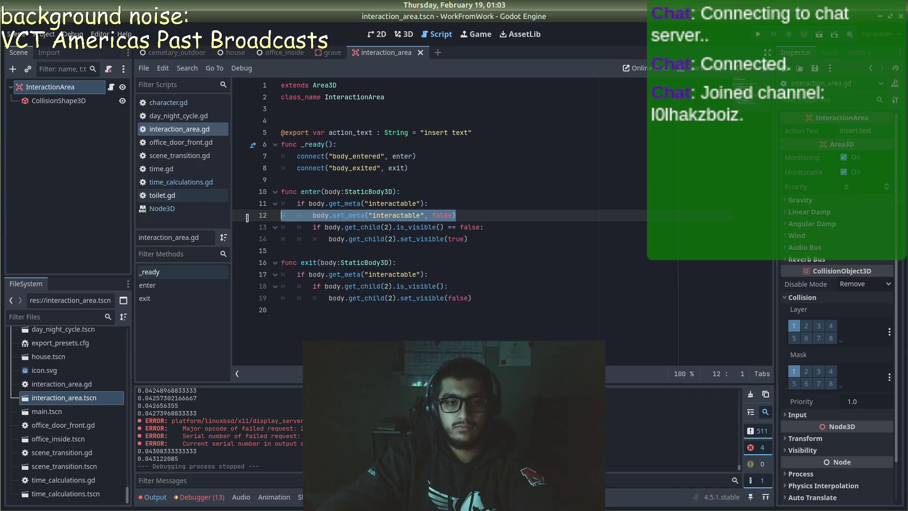
pyautogui.press('BackSpace')
pyautogui.press('BackSpace')
pyautogui.hotkey('ctrl', 's')
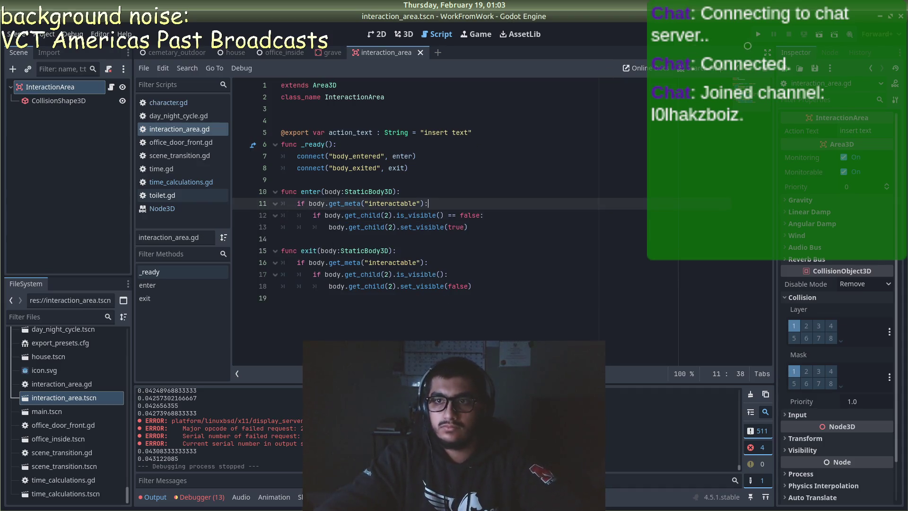
pyautogui.click(757, 34)
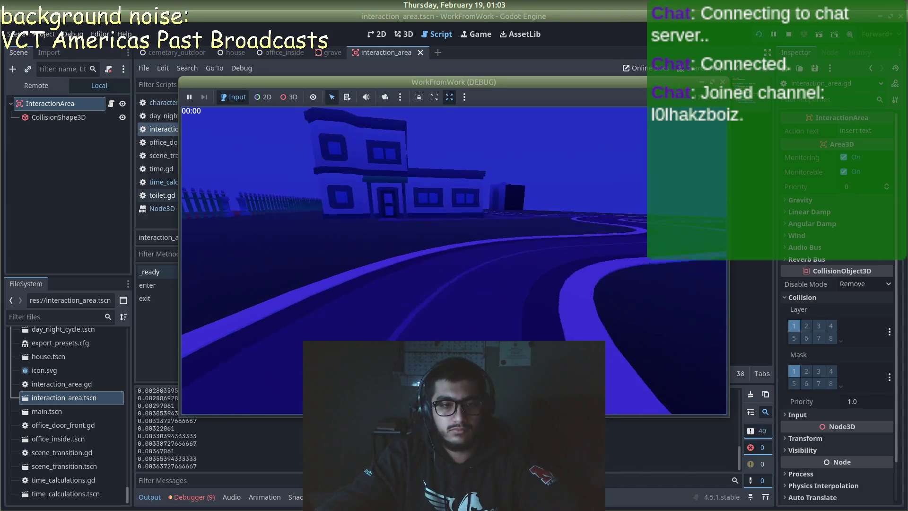
# - Walk to, away from, and back to the office door in the running game, then stop it
pyautogui.press('w')
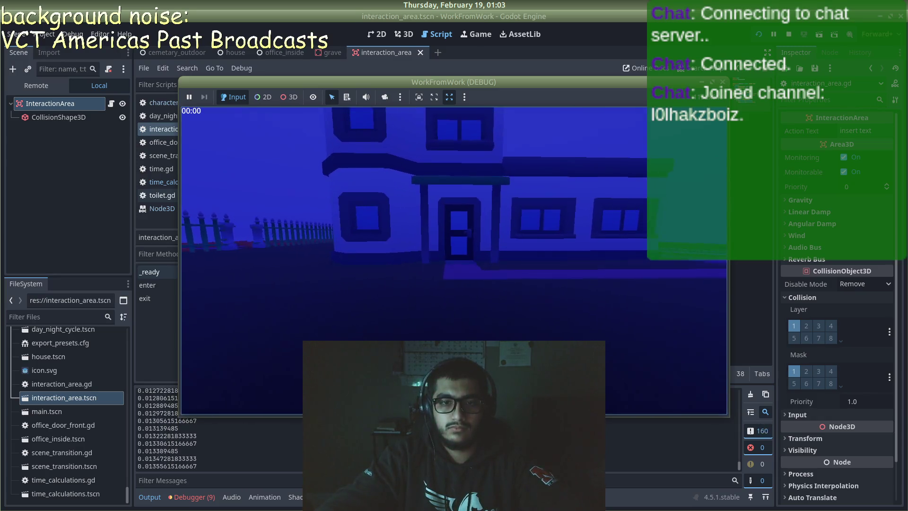
pyautogui.press('w')
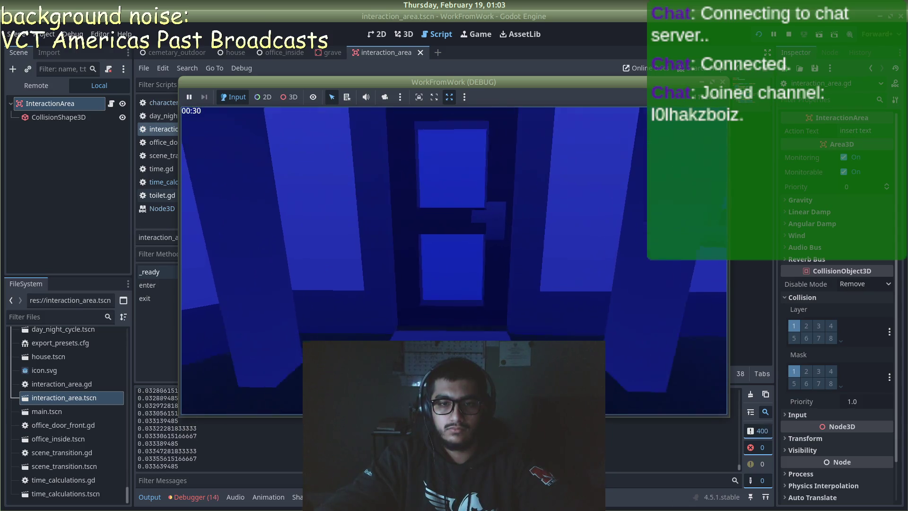
pyautogui.press('e')
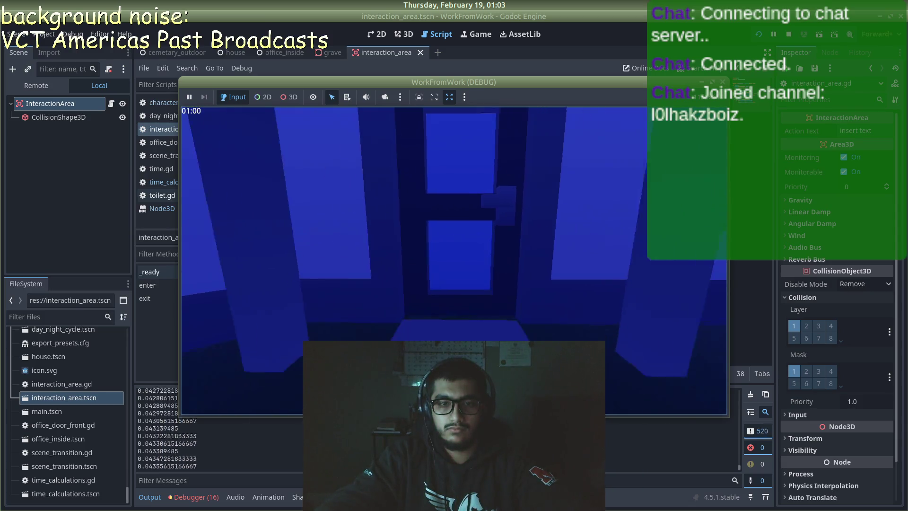
pyautogui.press('w')
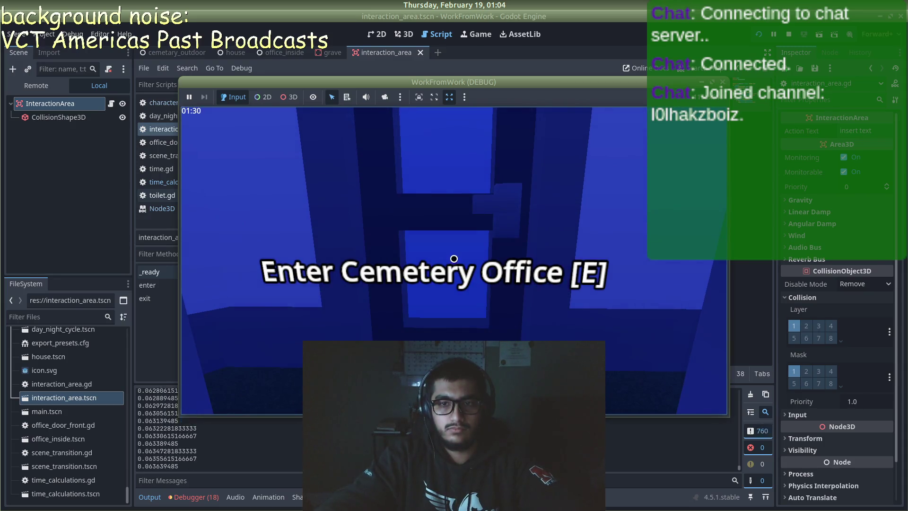
pyautogui.press('F8')
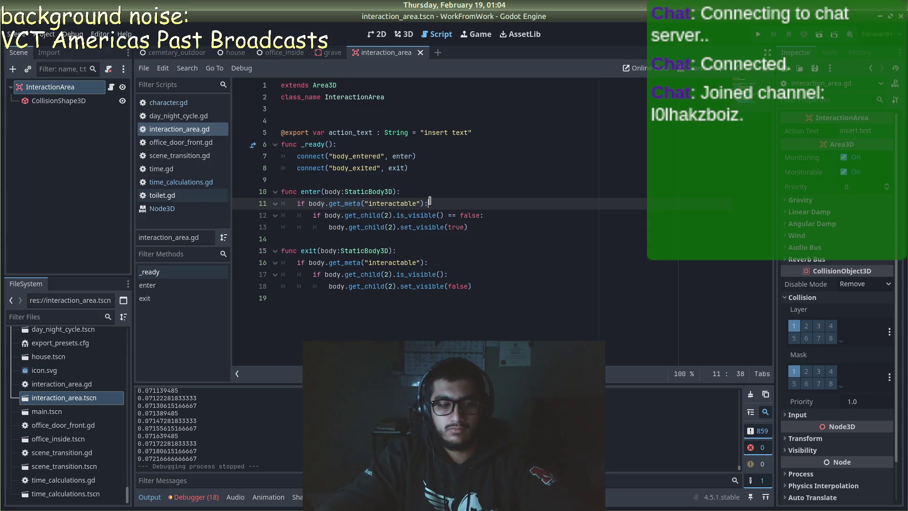
# - Restore the set_meta line in enter() with undo, save, and return to cemetary_outdoor
pyautogui.hotkey('ctrl', 'z')
pyautogui.click(528, 208)
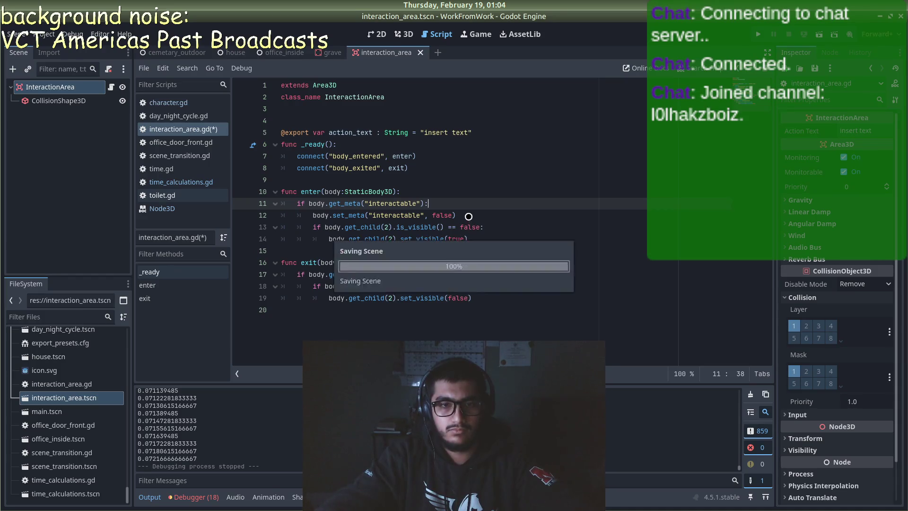
pyautogui.hotkey('ctrl', 's')
pyautogui.click(476, 238)
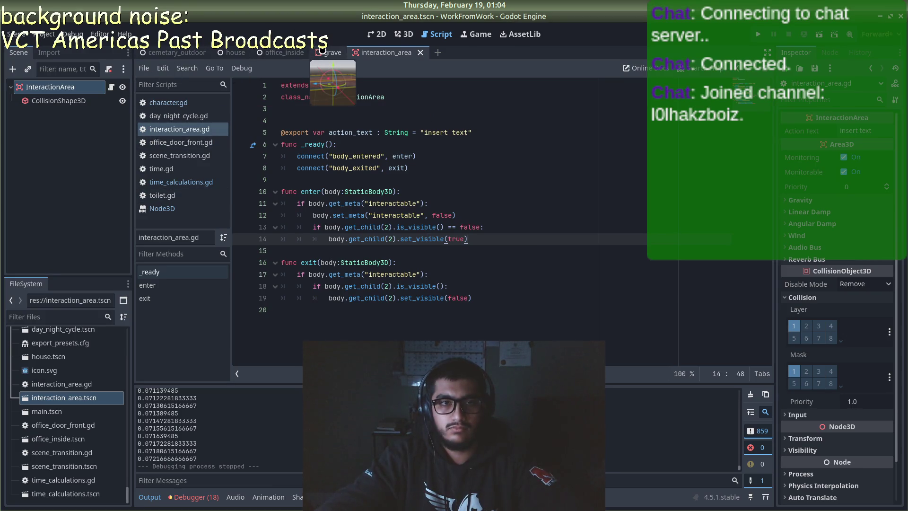
pyautogui.click(164, 54)
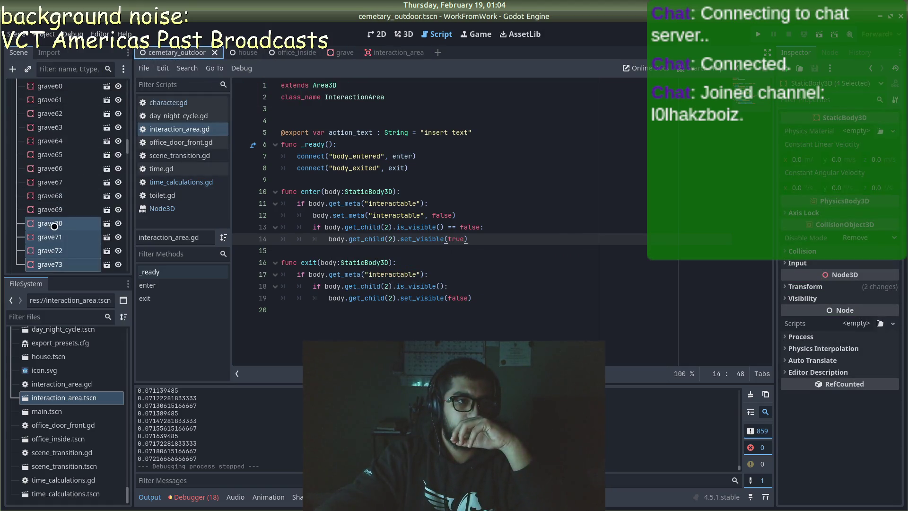
# - Collapse the graves node and open the office door front's script
pyautogui.scroll(15, 55, 226)
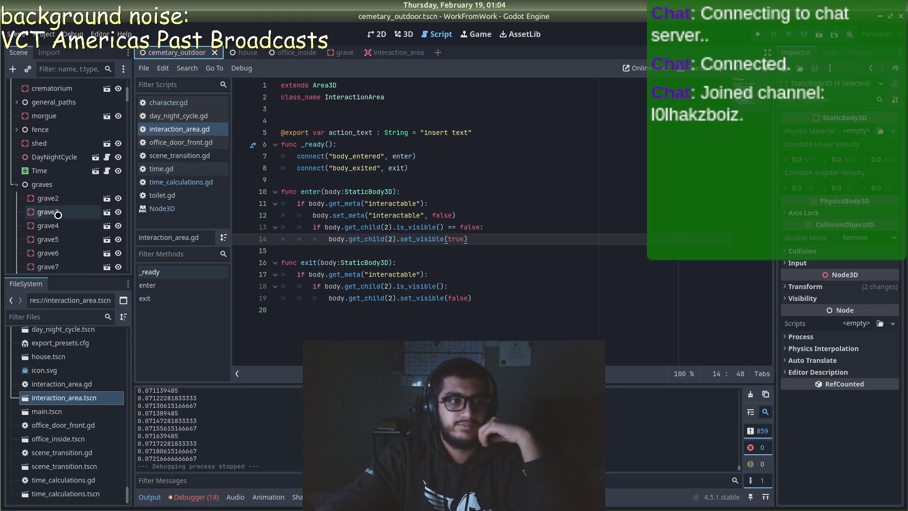
pyautogui.scroll(5, 57, 218)
pyautogui.click(17, 255)
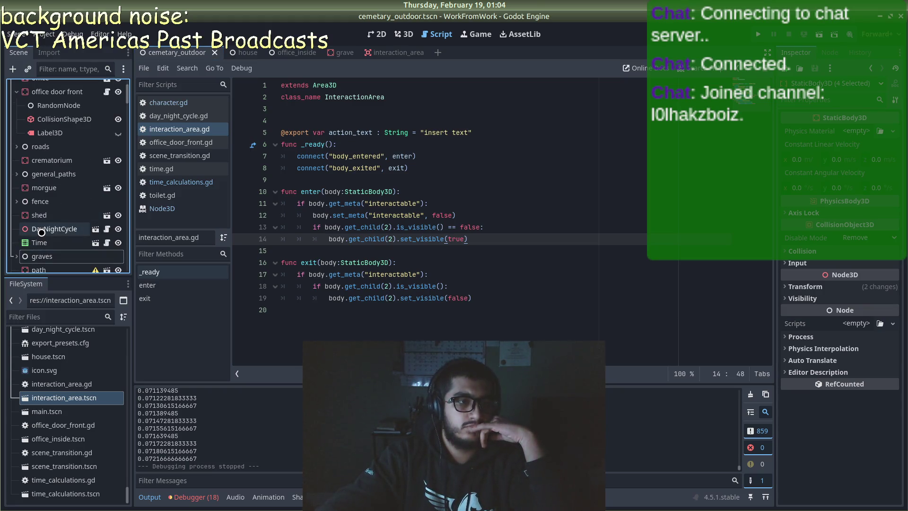
pyautogui.scroll(2, 45, 213)
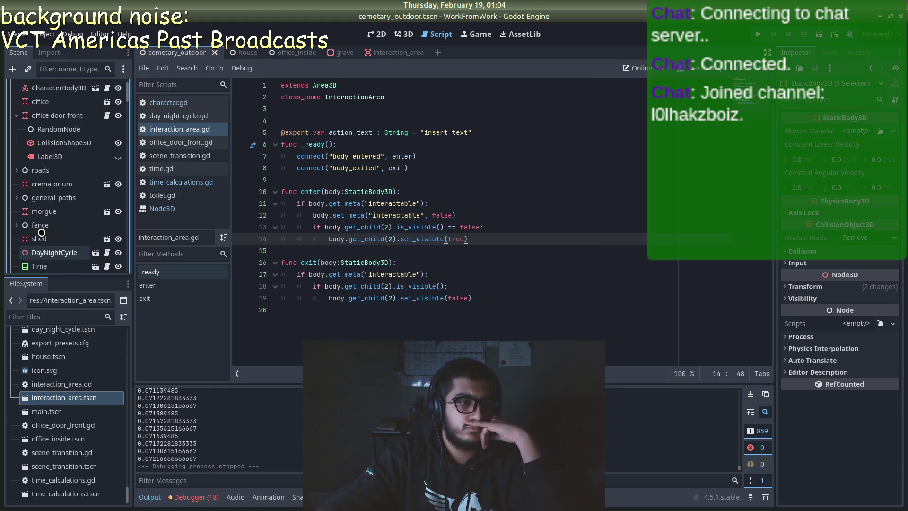
pyautogui.click(107, 115)
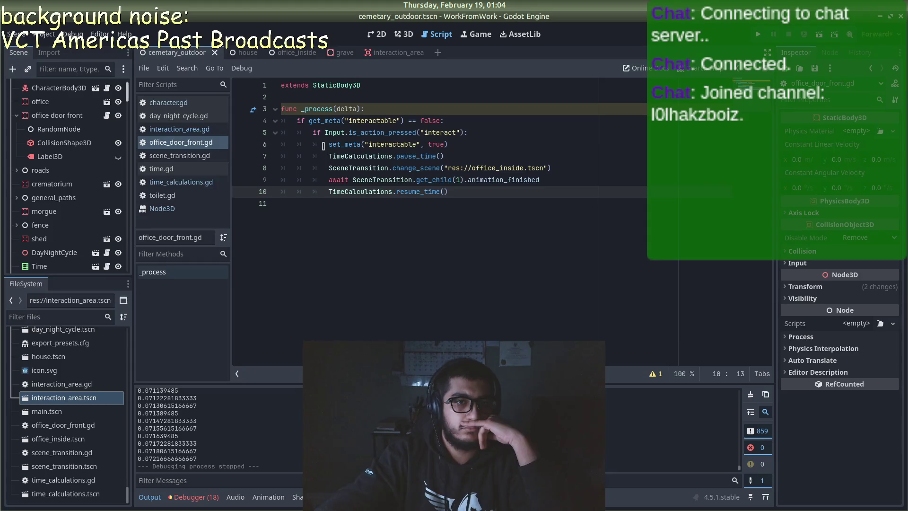
# - Change line 6 to self.set_meta(...) and run the game, walking toward the office
pyautogui.moveTo(329, 145)
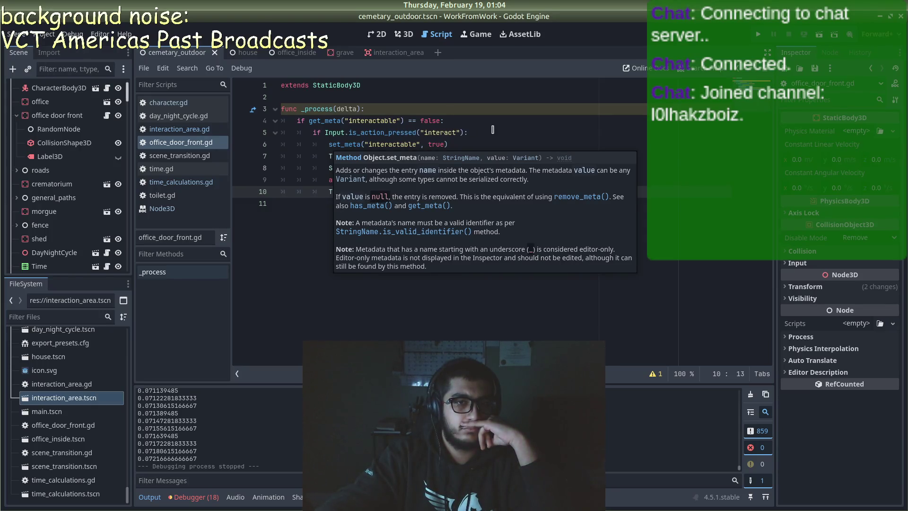
pyautogui.click(335, 144)
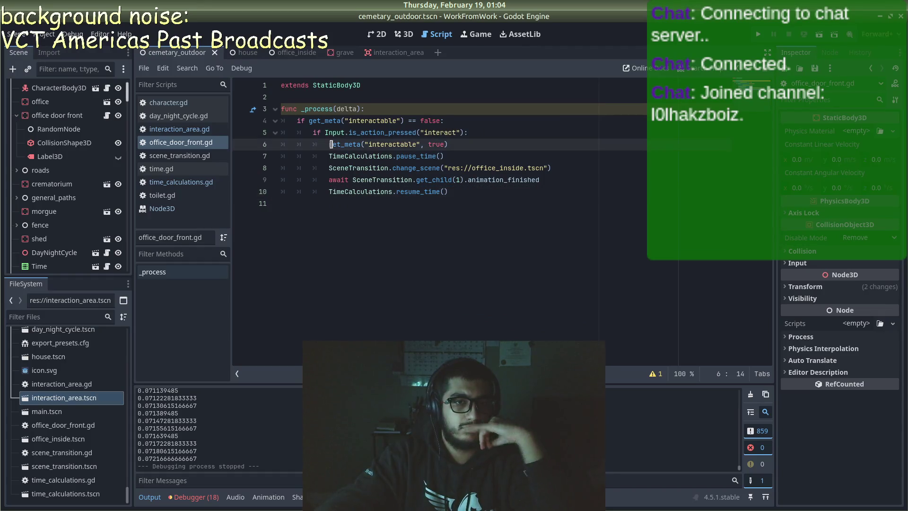
pyautogui.write('self.')
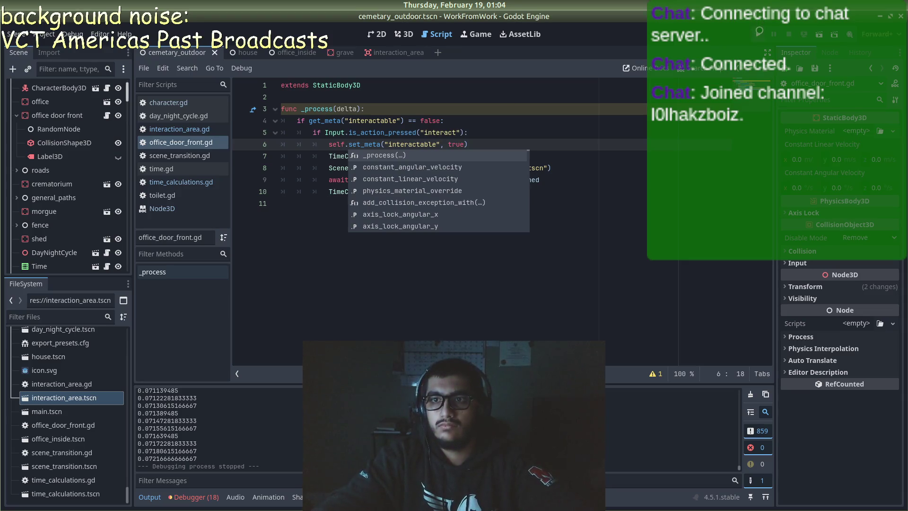
pyautogui.press('F5')
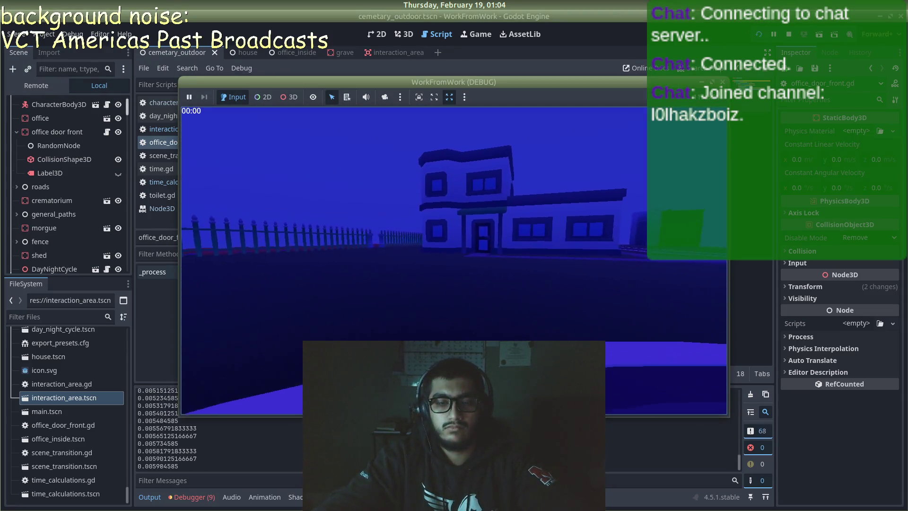
pyautogui.press('w')
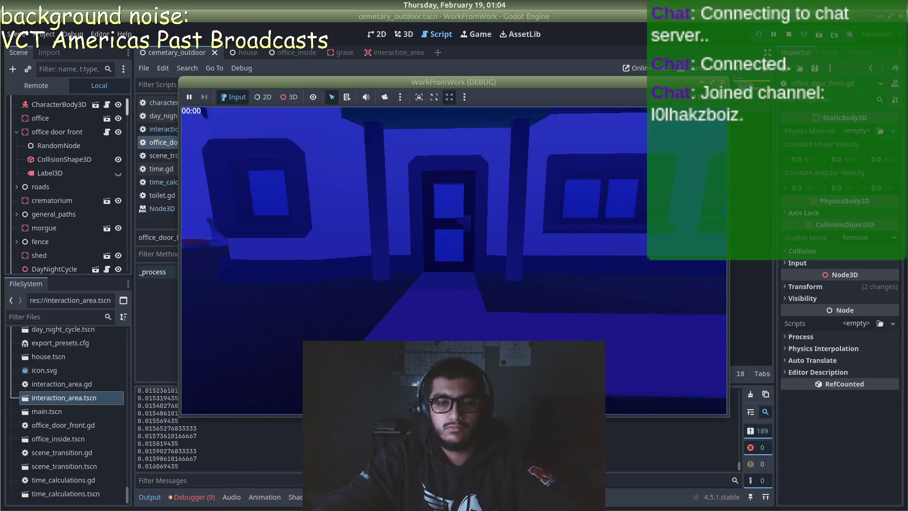
# - Approach the office door, stop the game, and dismiss the code completion popup
pyautogui.press('e')
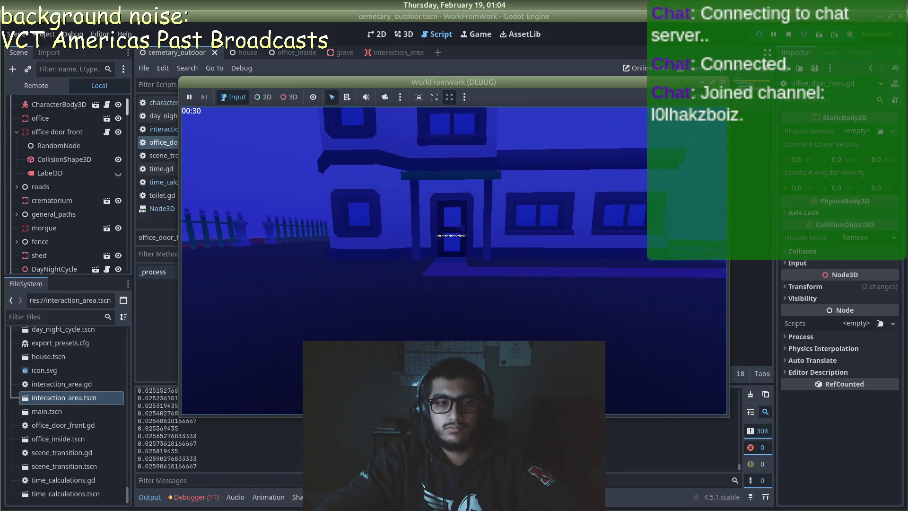
pyautogui.press('w')
pyautogui.press('F8')
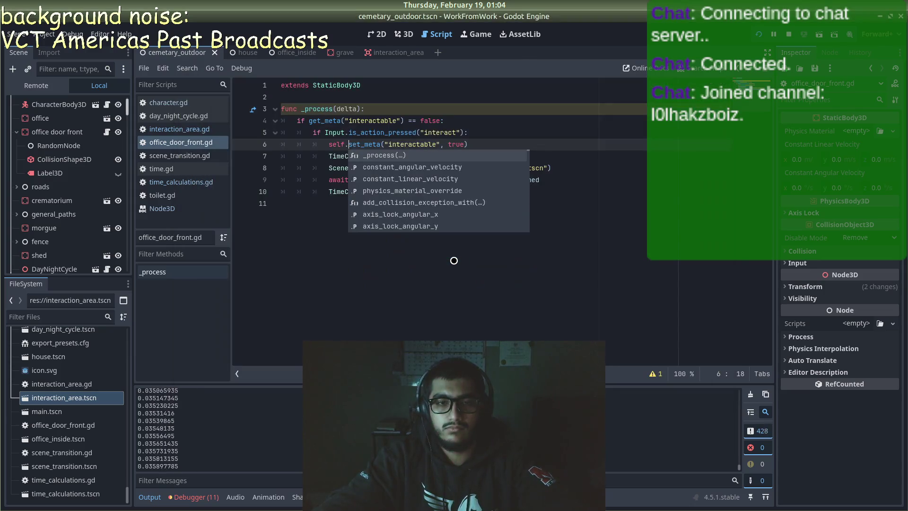
pyautogui.click(479, 266)
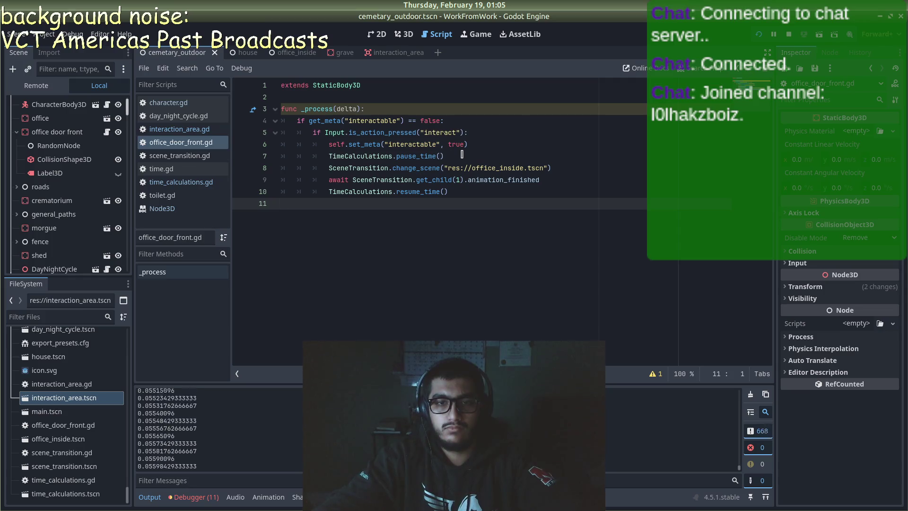
# - Rerun the game, walk up to the office door, enter the office with E, then stop
pyautogui.press('F5')
pyautogui.press('w')
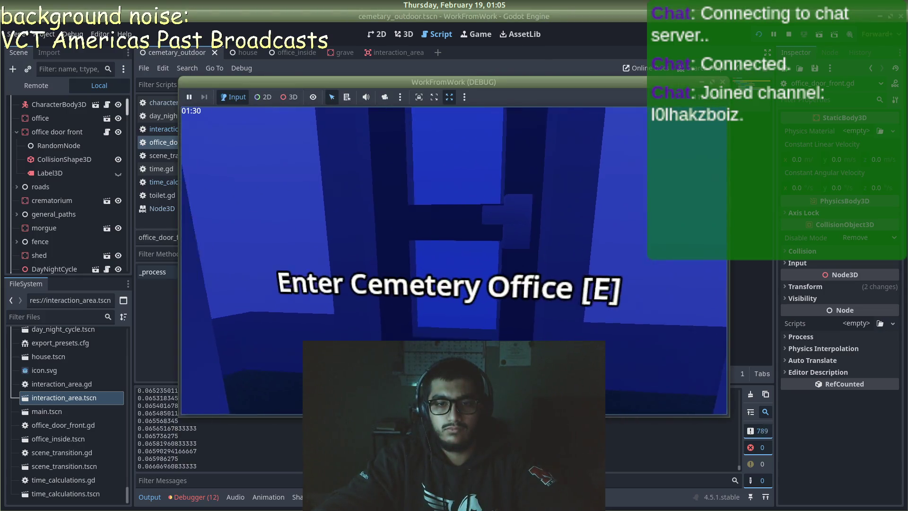
pyautogui.press('s')
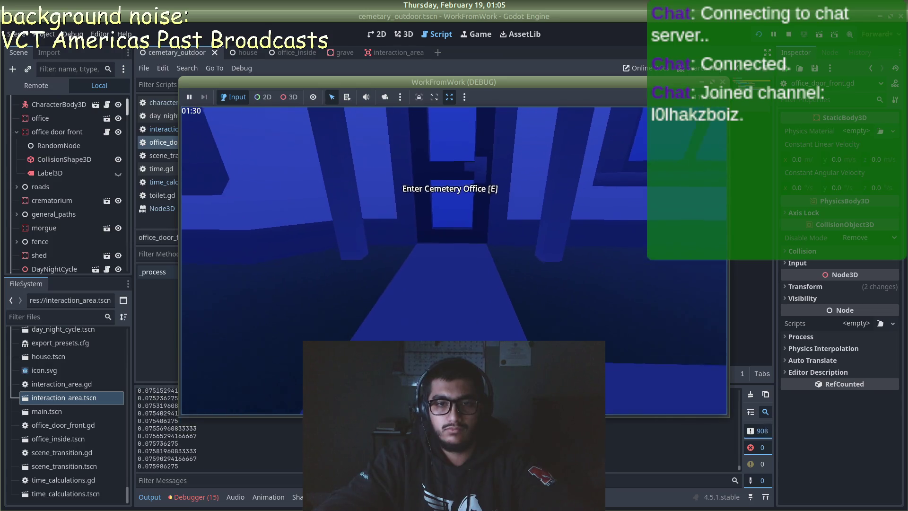
pyautogui.press('w')
pyautogui.press('e')
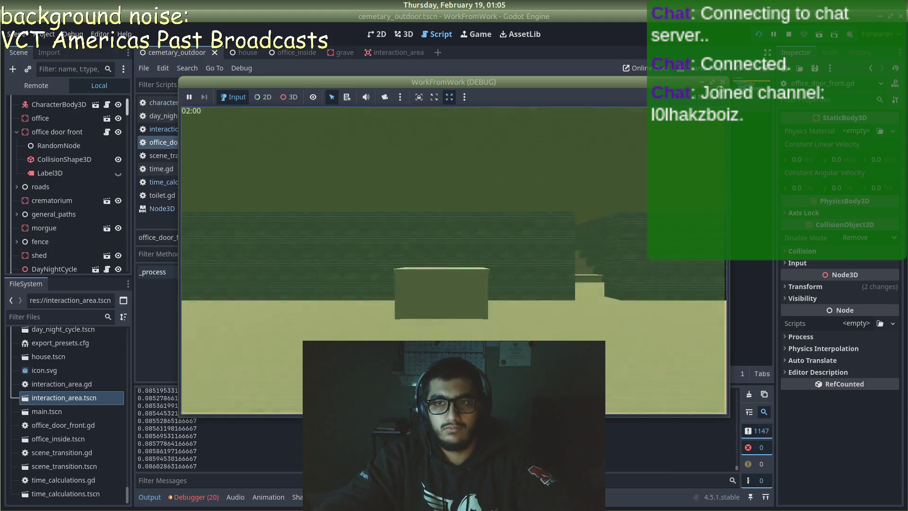
pyautogui.press('F8')
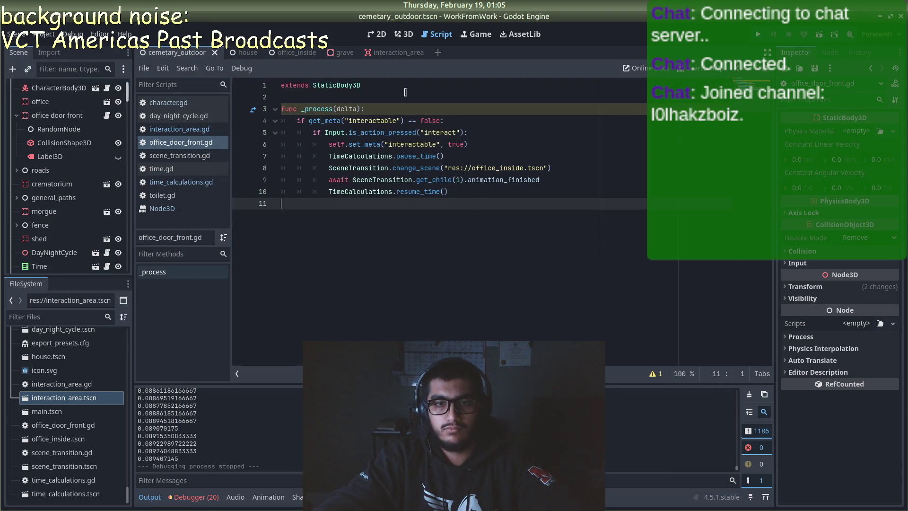
# - Open interaction_area.gd from the interaction_area scene
pyautogui.click(400, 58)
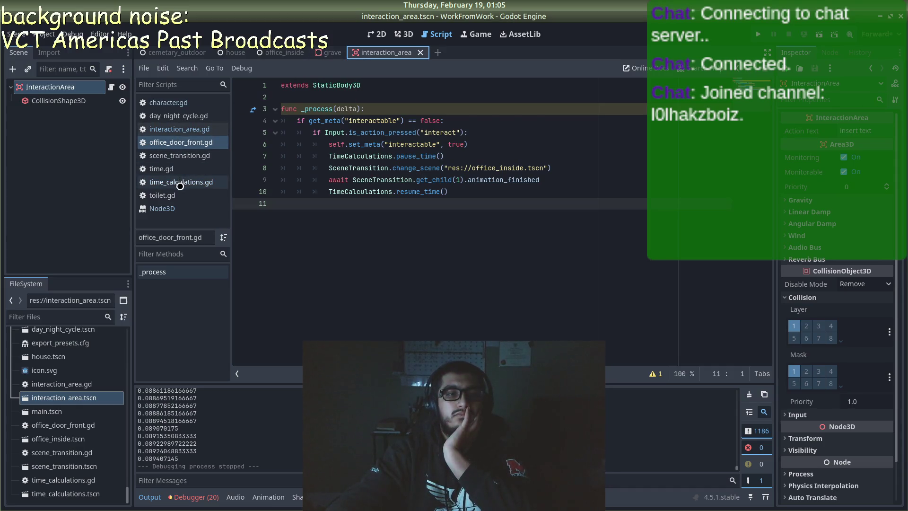
pyautogui.click(182, 125)
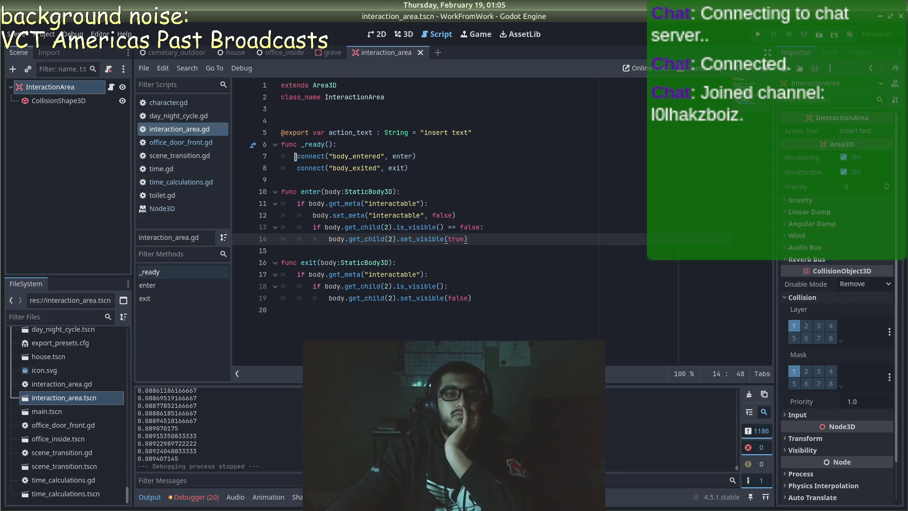
pyautogui.click(496, 232)
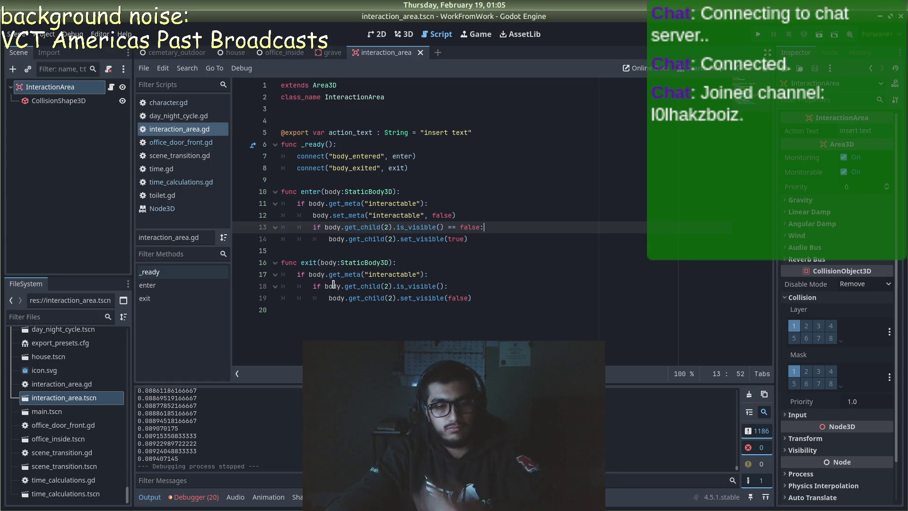
# - Unindent lines 18–19, delete the interactable check on line 17, save, and run the game
pyautogui.click(314, 286)
pyautogui.press('BackSpace')
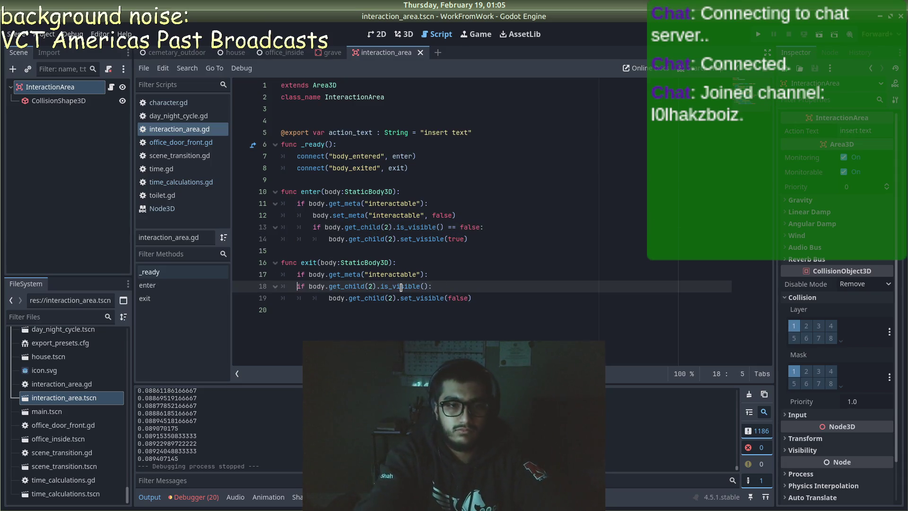
pyautogui.press('Down')
pyautogui.press('Delete')
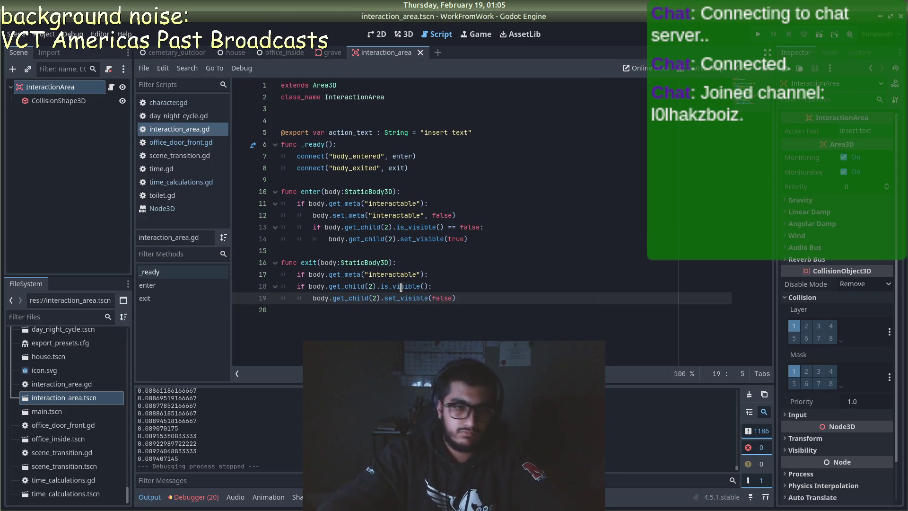
pyautogui.moveTo(455, 270); pyautogui.dragTo(264, 280)
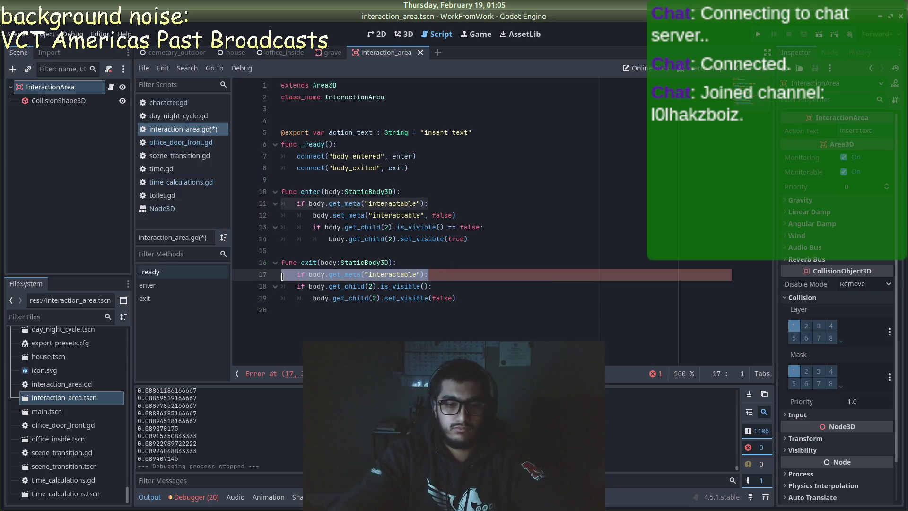
pyautogui.press('BackSpace')
pyautogui.press('BackSpace')
pyautogui.hotkey('ctrl', 's')
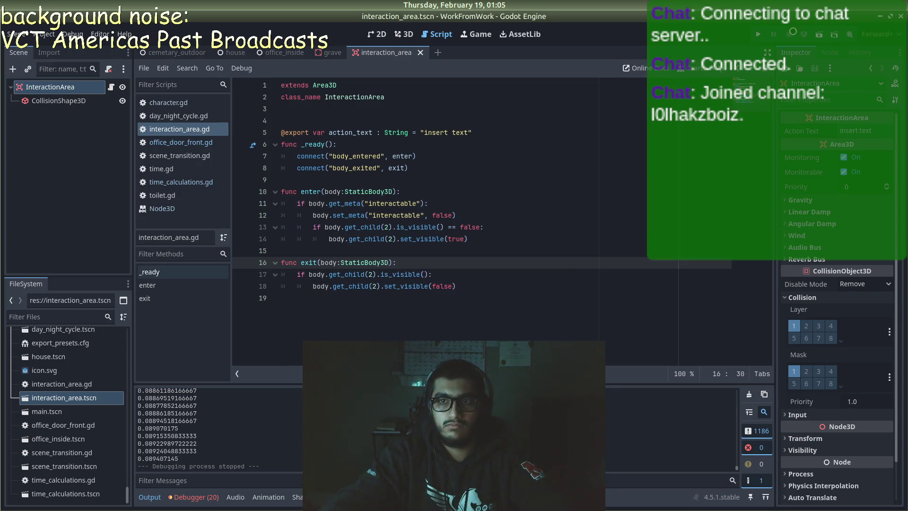
pyautogui.press('F5')
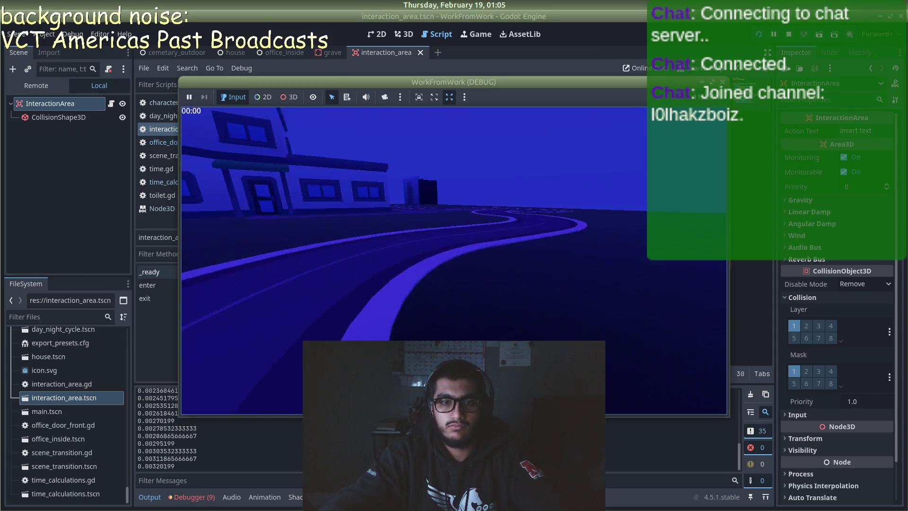
# - Walk the player up to the office door in the running game
pyautogui.press('w')
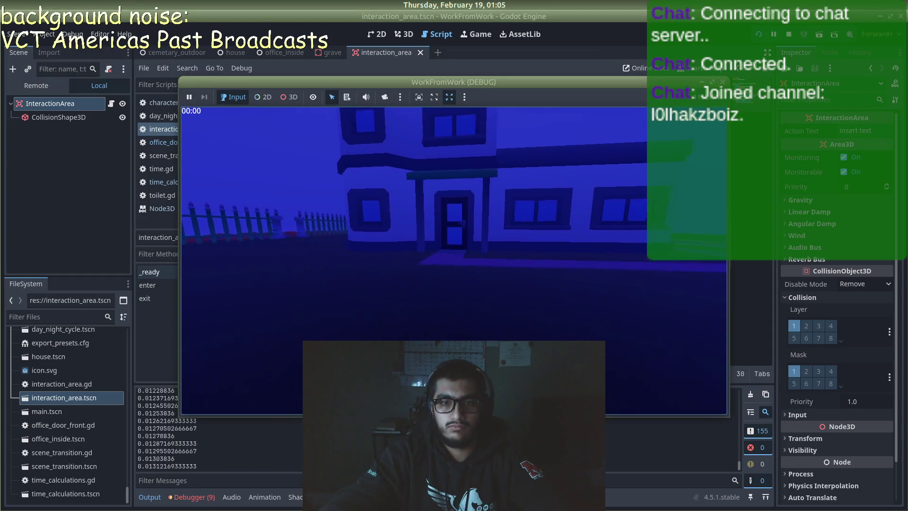
pyautogui.press('w')
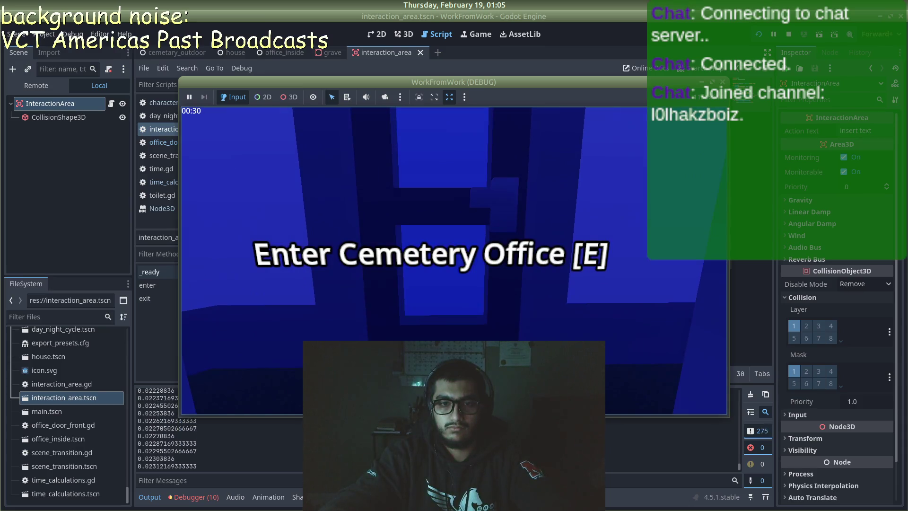
pyautogui.write('s')
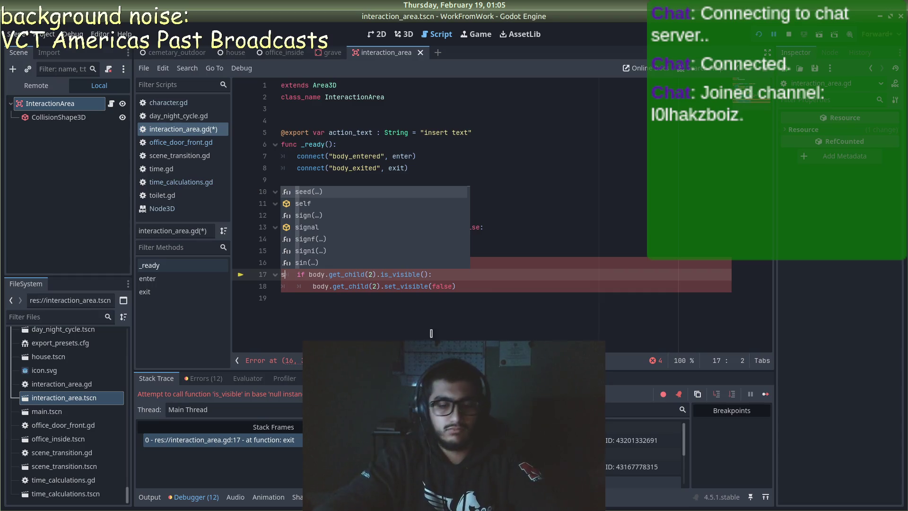
# - Delete the stray 's' before line 17, save, rerun, and clear the stray characters after the break
pyautogui.click(484, 285)
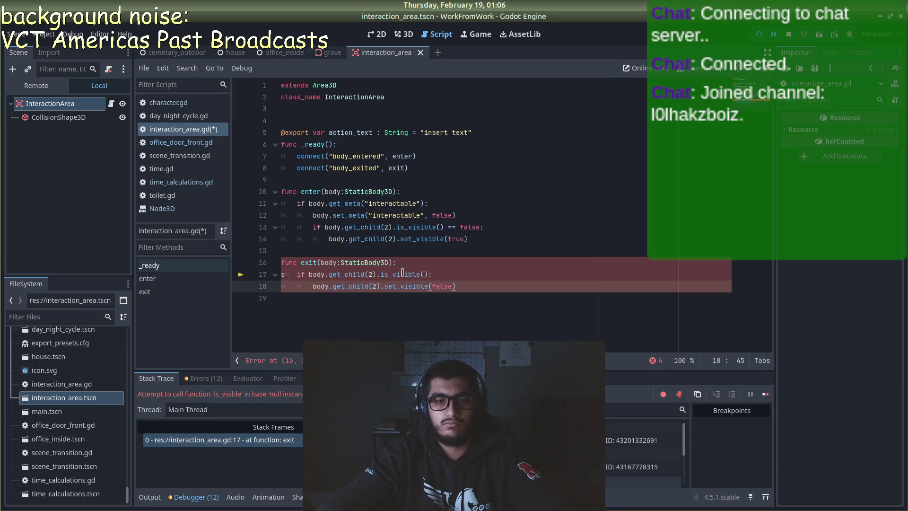
pyautogui.click(270, 273)
pyautogui.press('Delete')
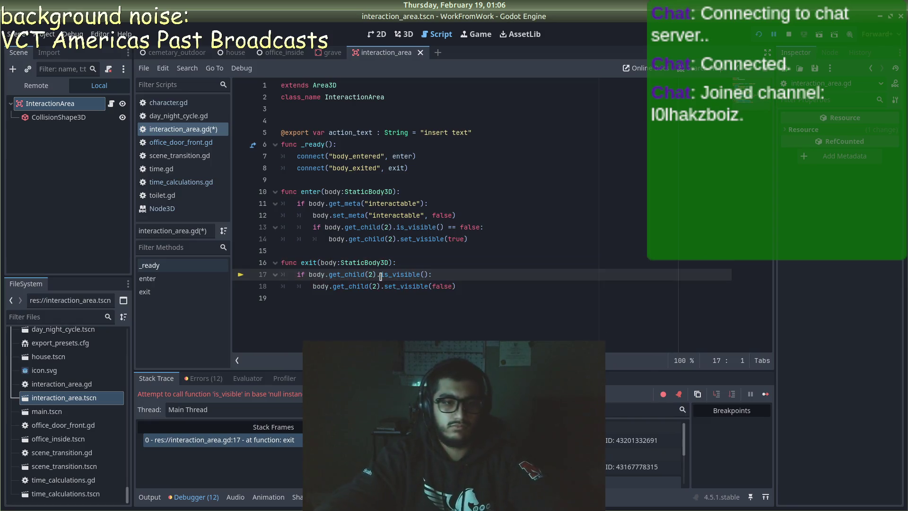
pyautogui.hotkey('ctrl', 's')
pyautogui.press('F5')
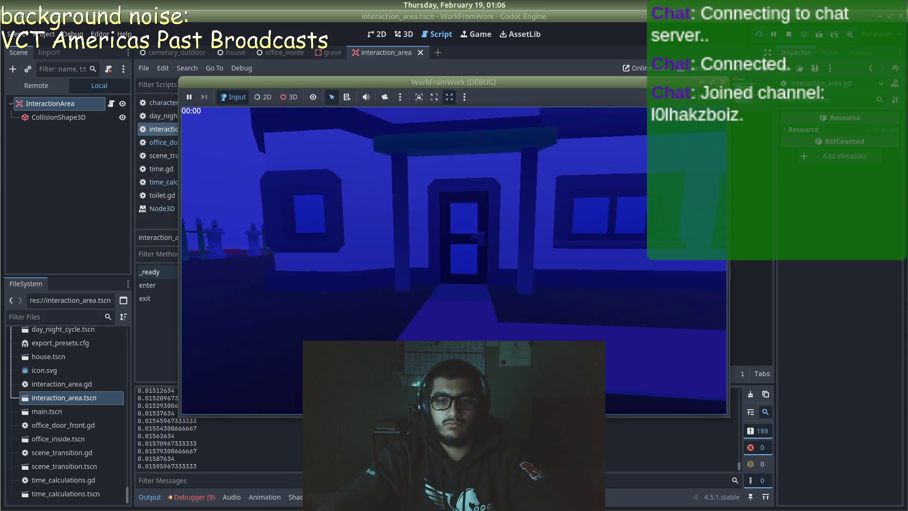
pyautogui.write('ssss')
pyautogui.press('BackSpace')
pyautogui.press('BackSpace')
pyautogui.press('BackSpace')
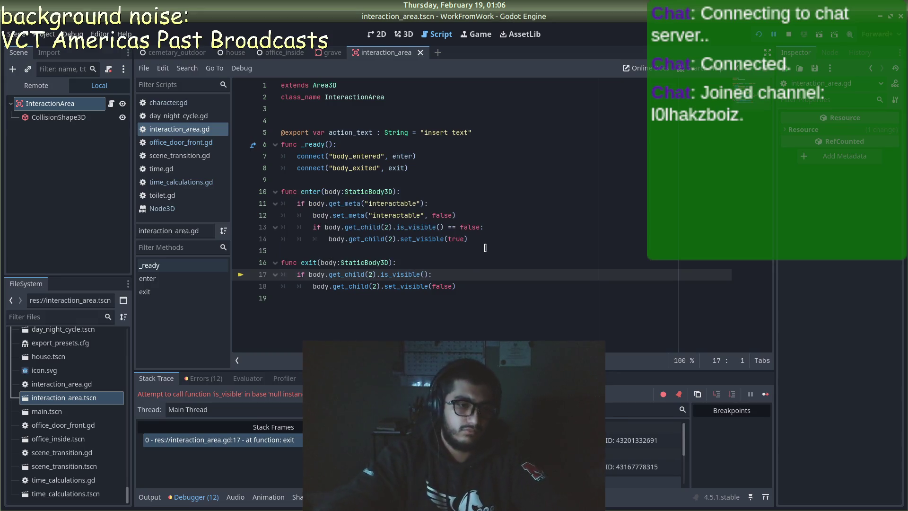
# - Insert a body.get_meta("interactable") condition as a new line 17 in exit()
pyautogui.click(499, 234)
pyautogui.hotkey('ctrl', 's')
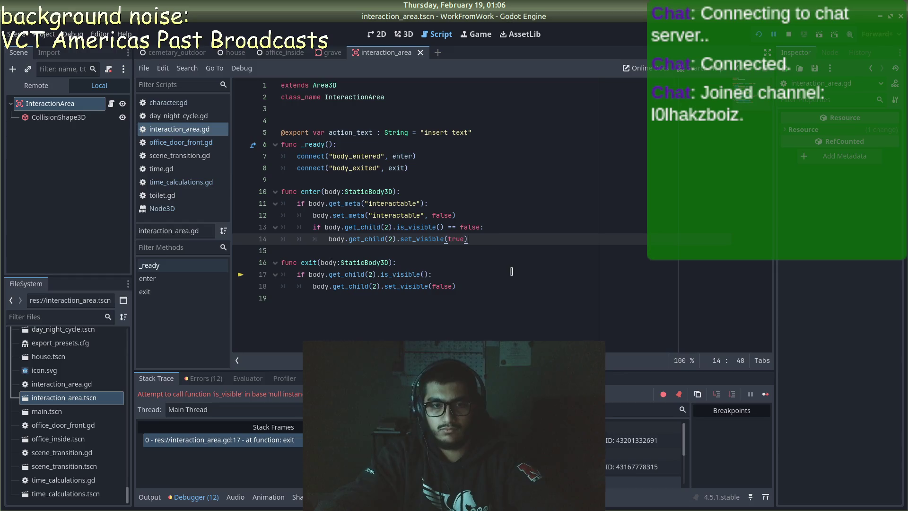
pyautogui.click(419, 270)
pyautogui.click(415, 265)
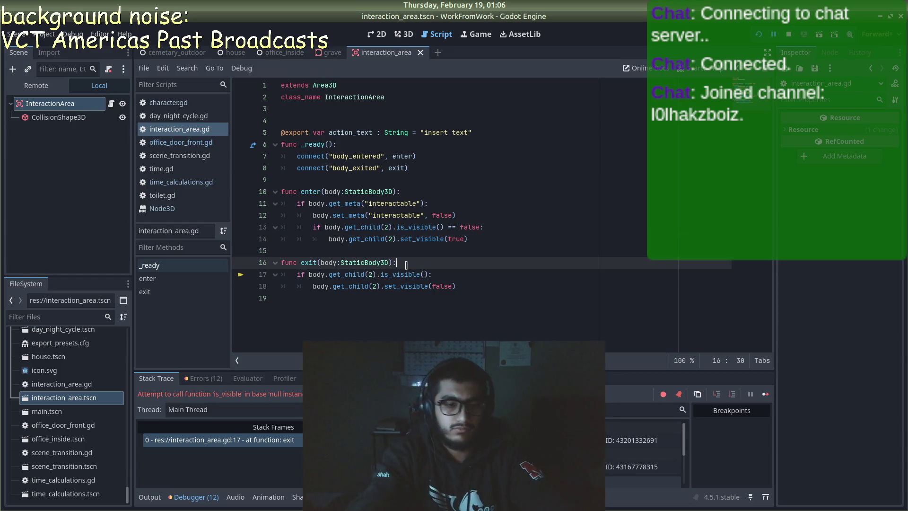
pyautogui.press('Return')
pyautogui.write('if body.get')
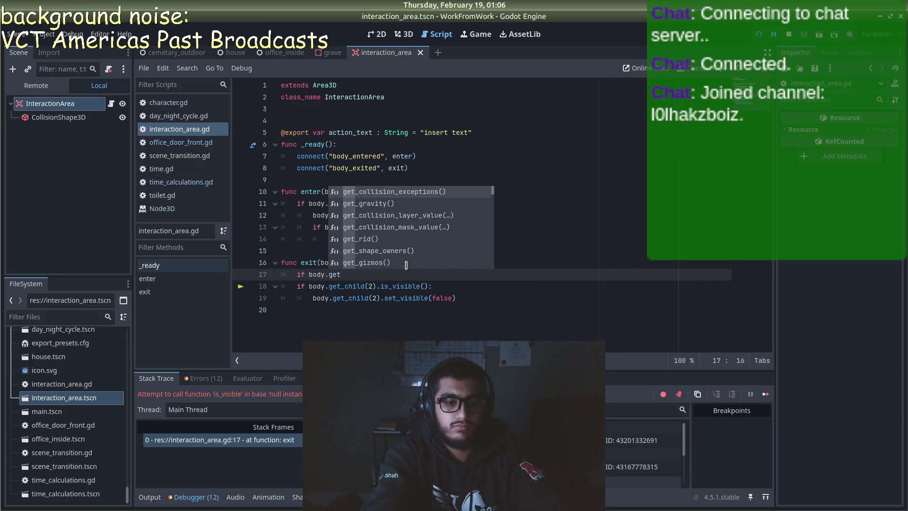
pyautogui.write('_meta')
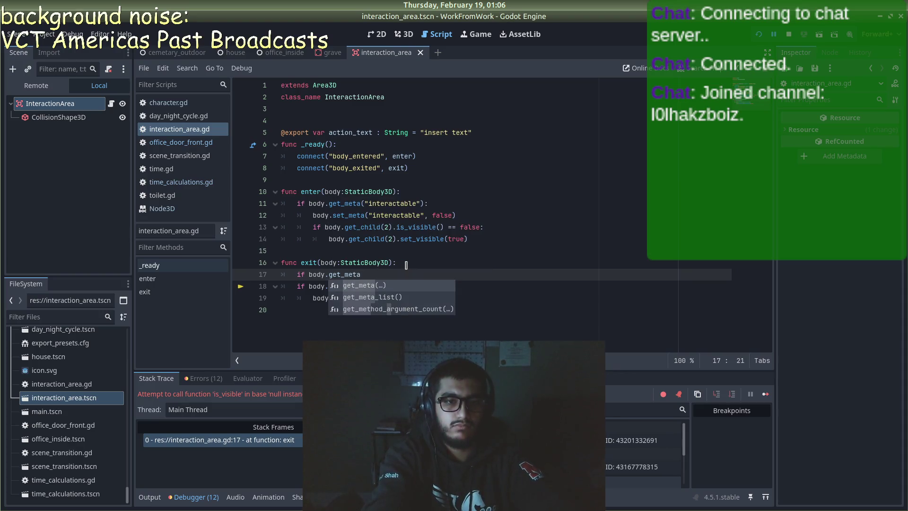
pyautogui.write('("interactable')
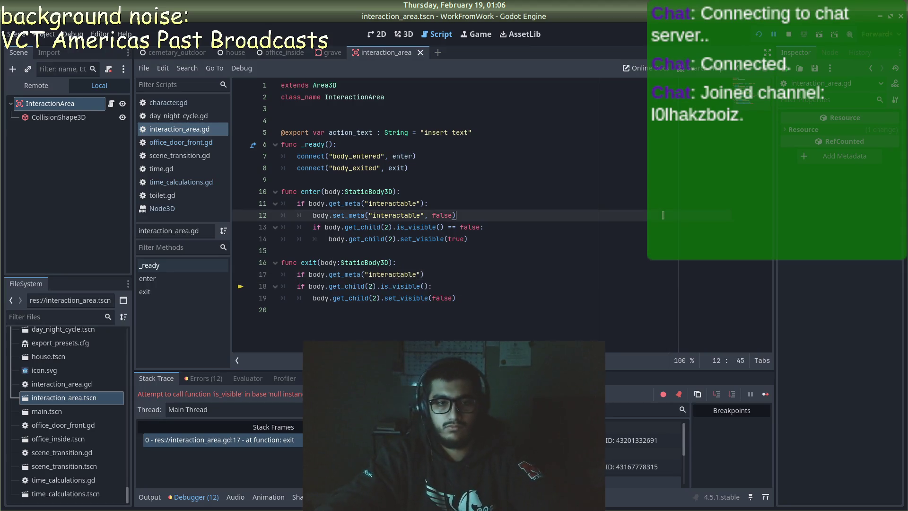
pyautogui.click(506, 215)
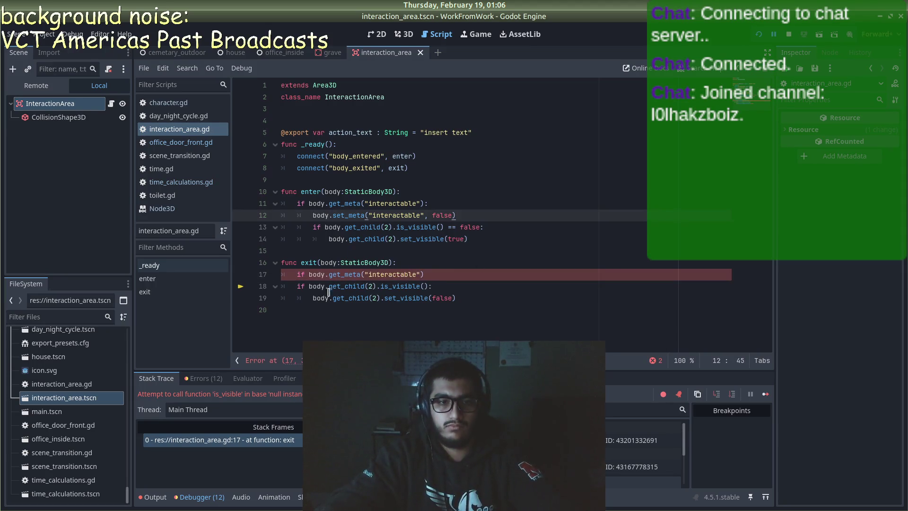
# - Indent the visibility check and hide call under it, add the colon, save, and run
pyautogui.click(295, 286)
pyautogui.press('Tab')
pyautogui.press('Down')
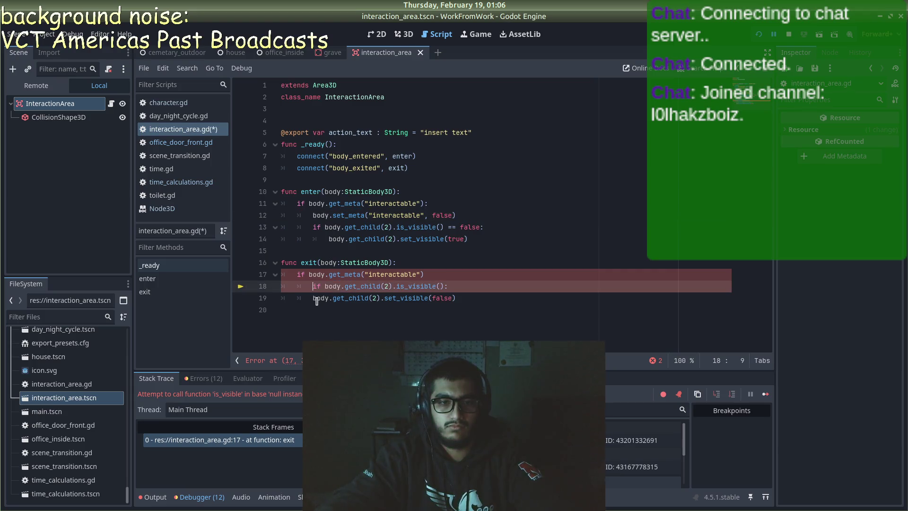
pyautogui.press('Tab')
pyautogui.click(442, 271)
pyautogui.write(':')
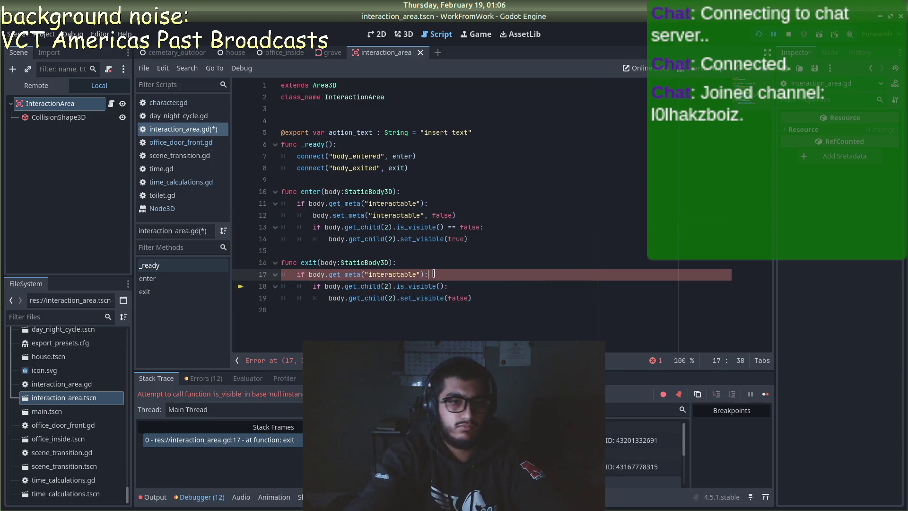
pyautogui.hotkey('ctrl', 's')
pyautogui.click(759, 34)
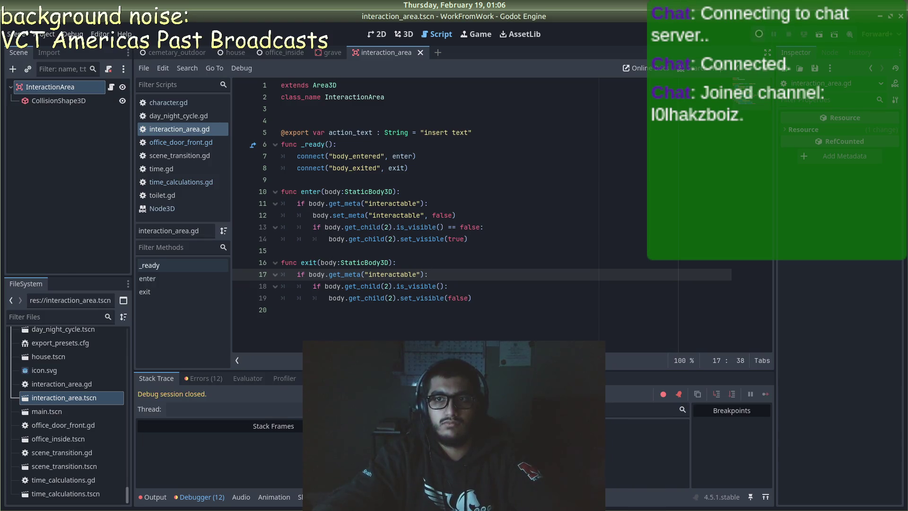
# - Repeatedly approach and leave the office door to check the Enter Cemetery Office [E] prompt, then stop
pyautogui.press('w')
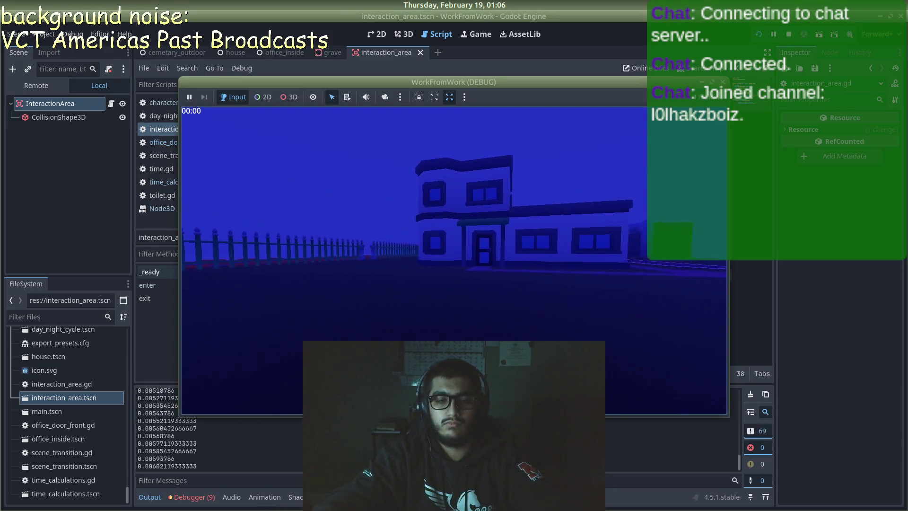
pyautogui.press('w')
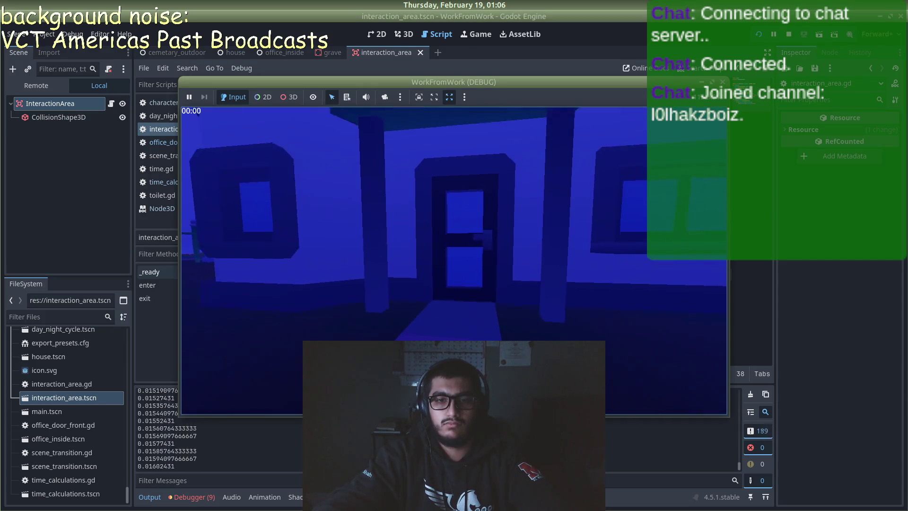
pyautogui.press('s')
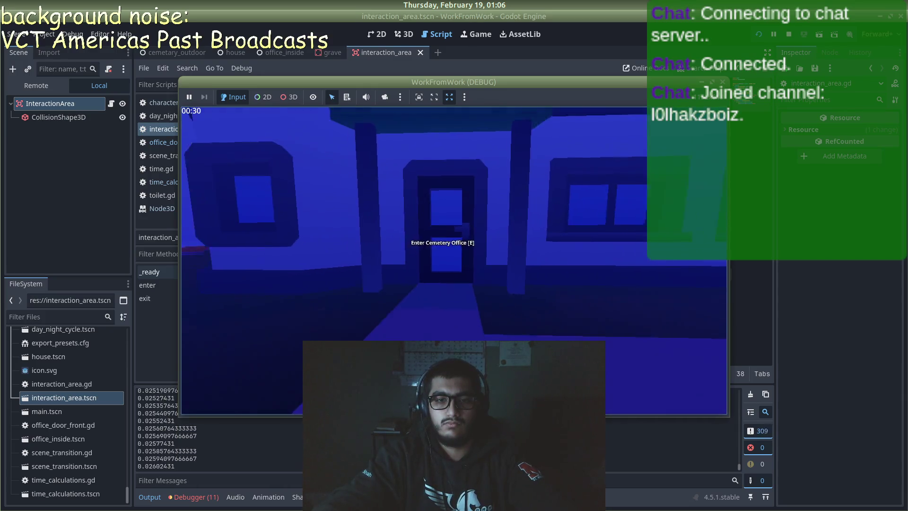
pyautogui.press('w')
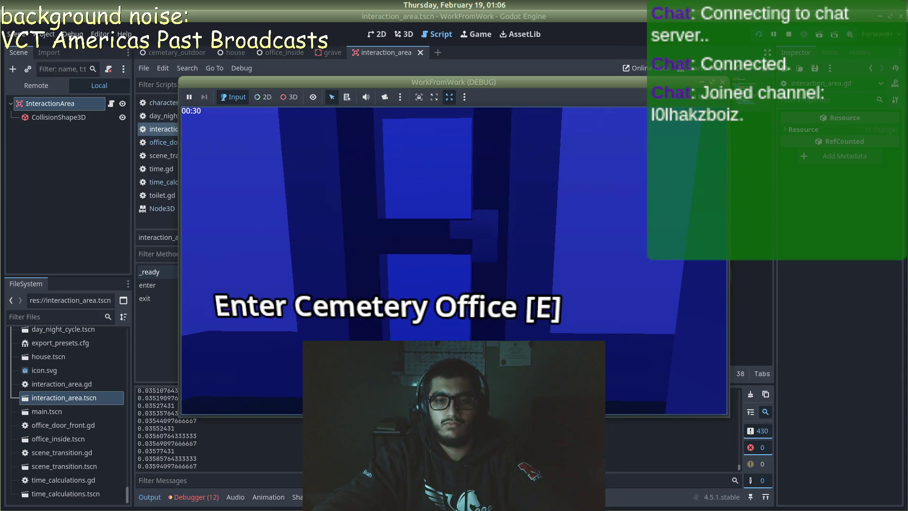
pyautogui.press('s')
pyautogui.press('w')
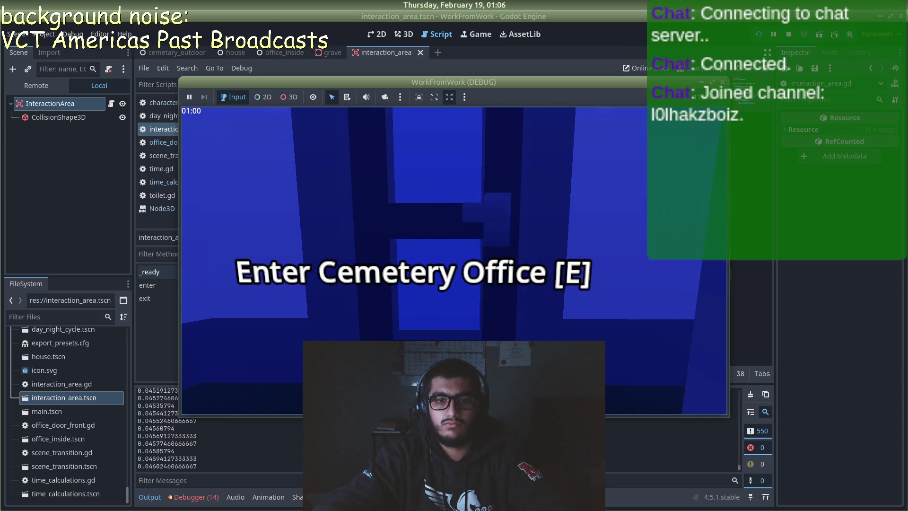
pyautogui.press('s')
pyautogui.press('w')
pyautogui.press('w')
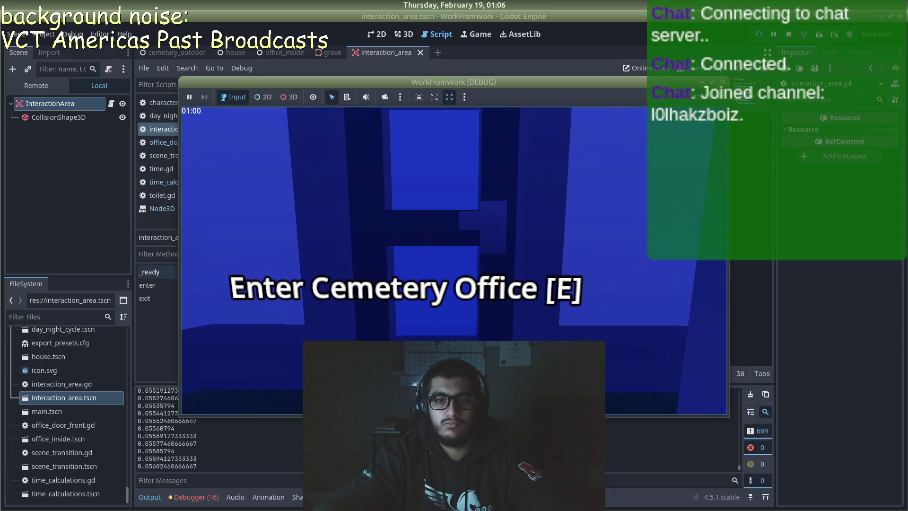
pyautogui.press('a')
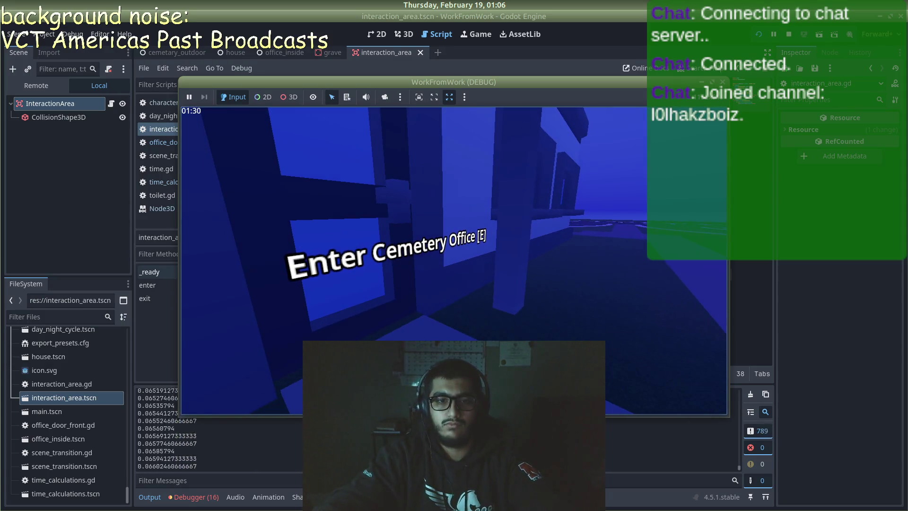
pyautogui.press('s')
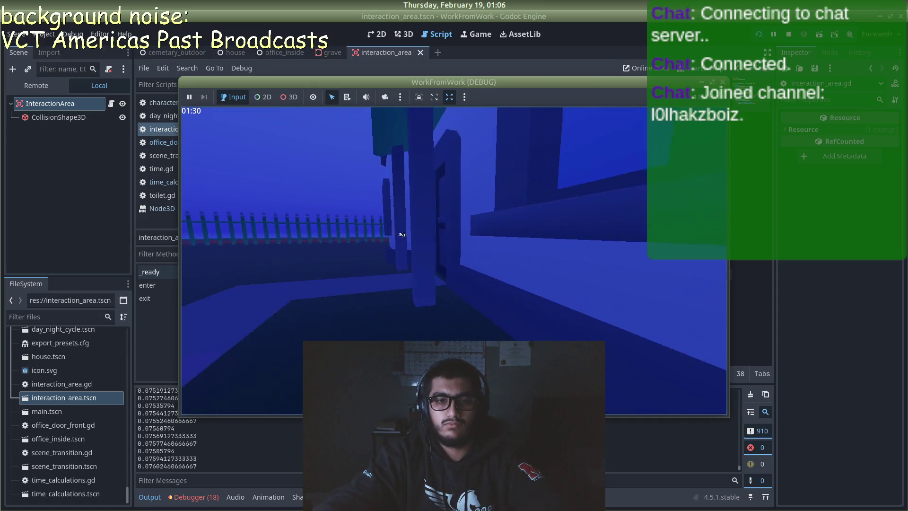
pyautogui.press('w')
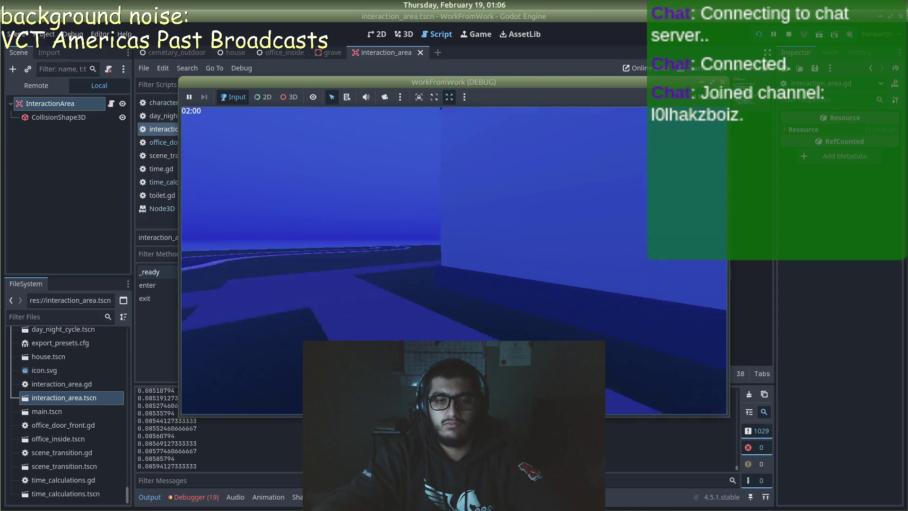
pyautogui.press('w')
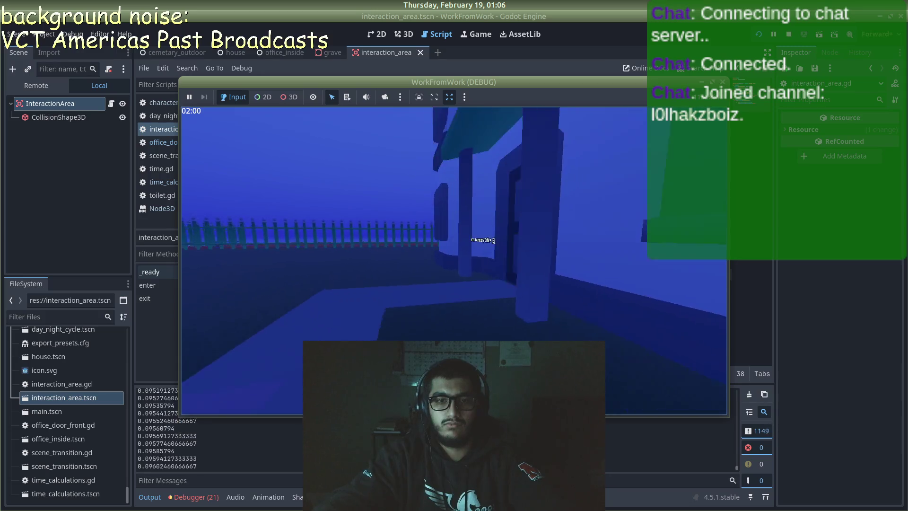
pyautogui.press('s')
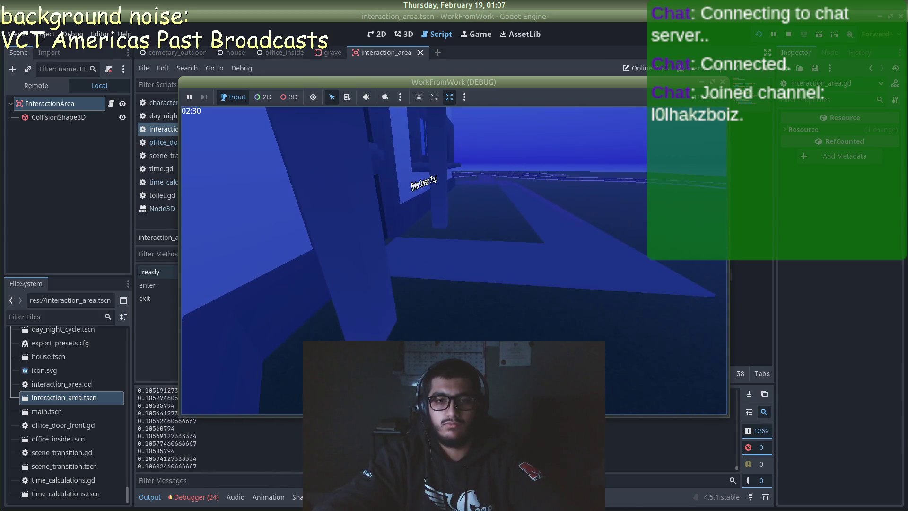
pyautogui.press('F8')
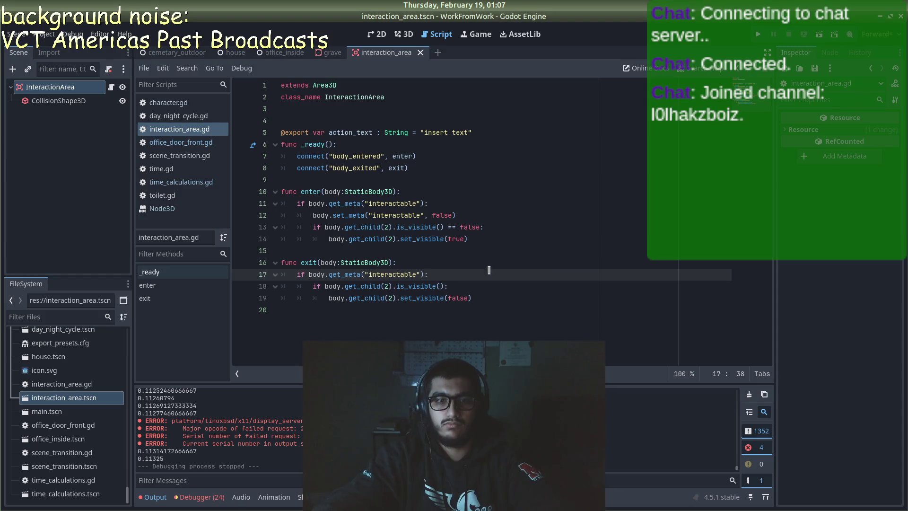
pyautogui.click(513, 264)
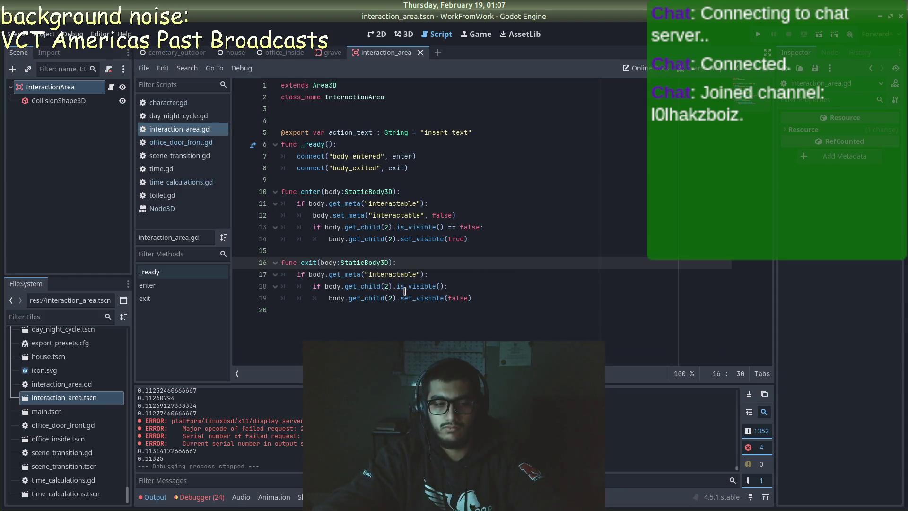
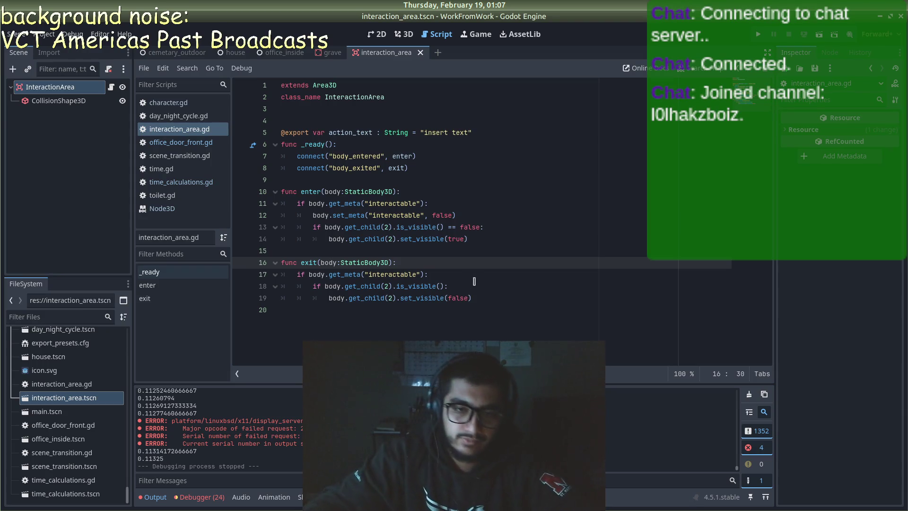
# - Change the line 18 exit check to read `is_visible() == true`
pyautogui.click(445, 286)
pyautogui.write('== tru')
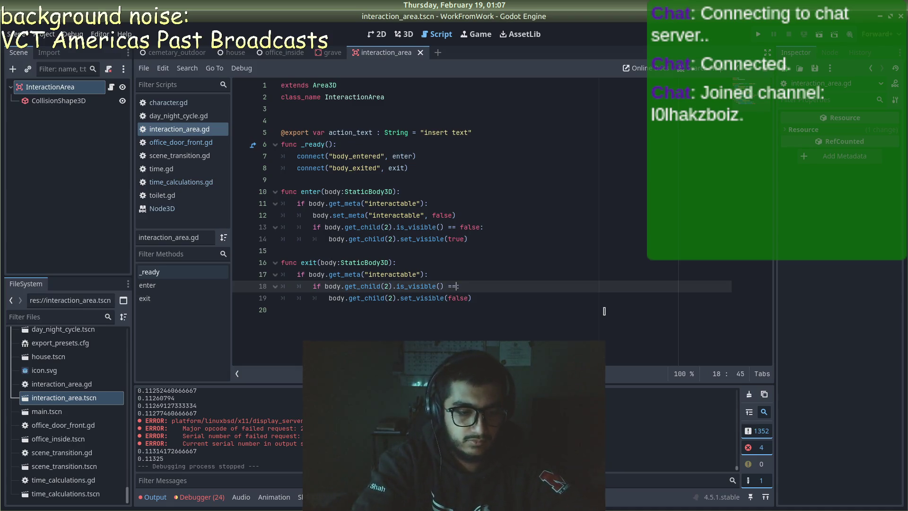
pyautogui.write('e')
pyautogui.click(623, 300)
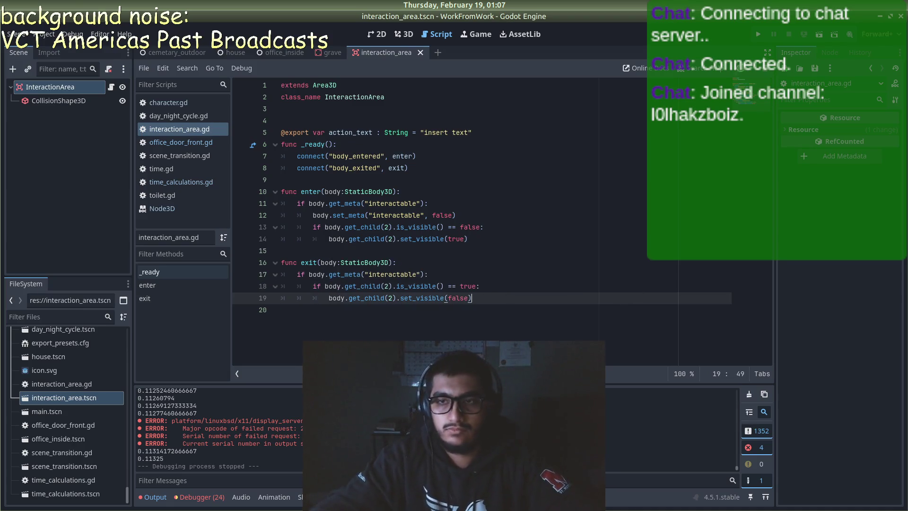
# - Play-test walking up to the office door and back, then stop the game
pyautogui.press('F5')
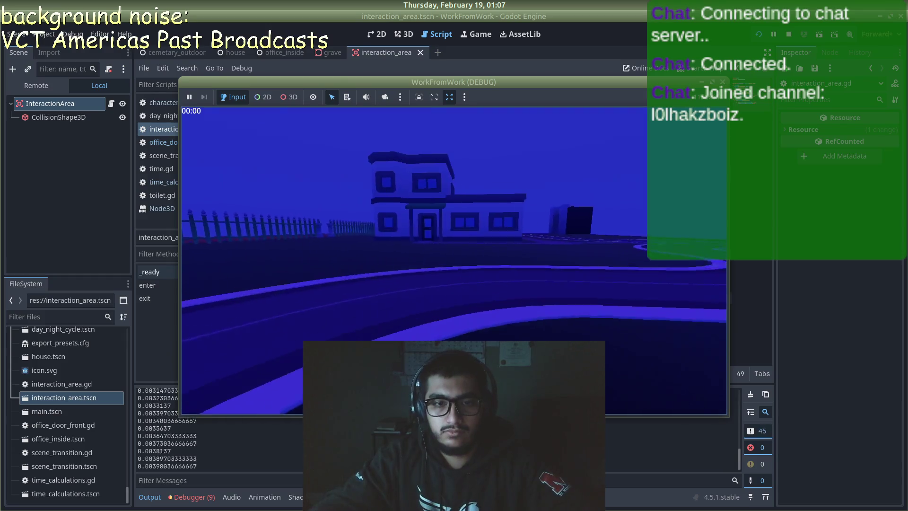
pyautogui.press('w')
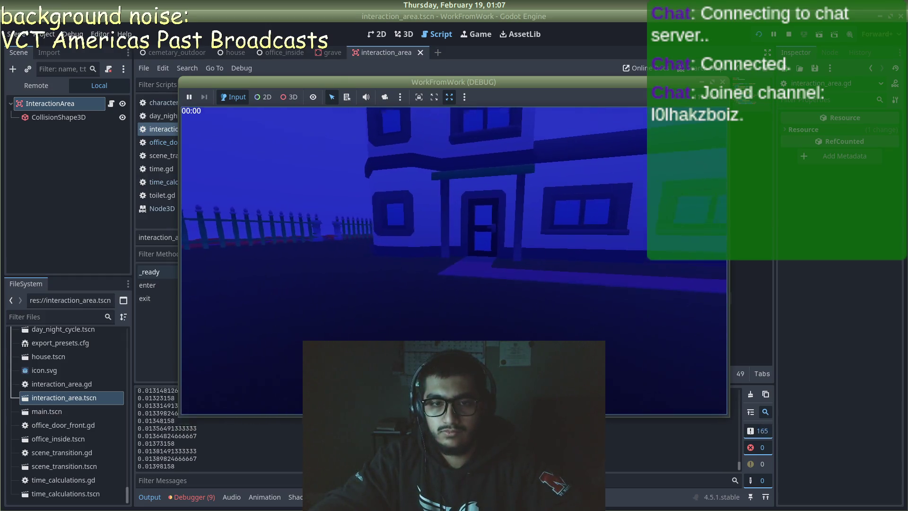
pyautogui.press('w')
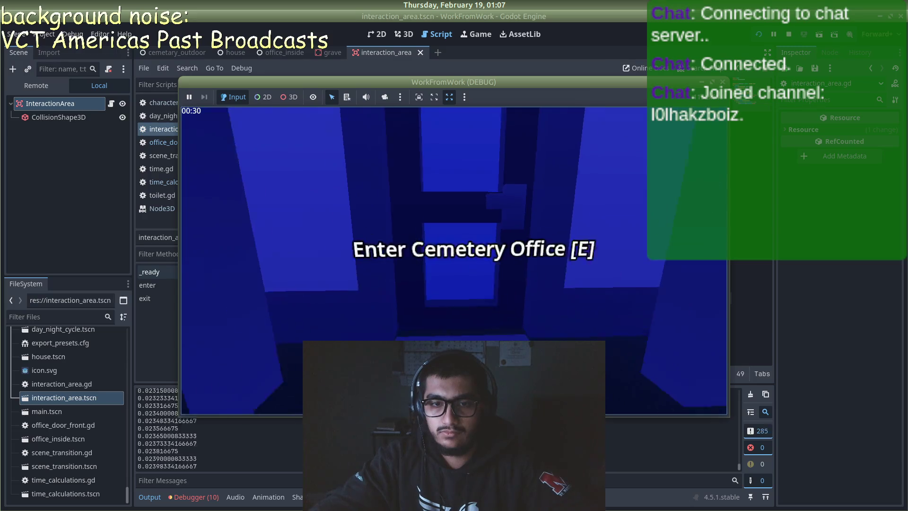
pyautogui.press('s')
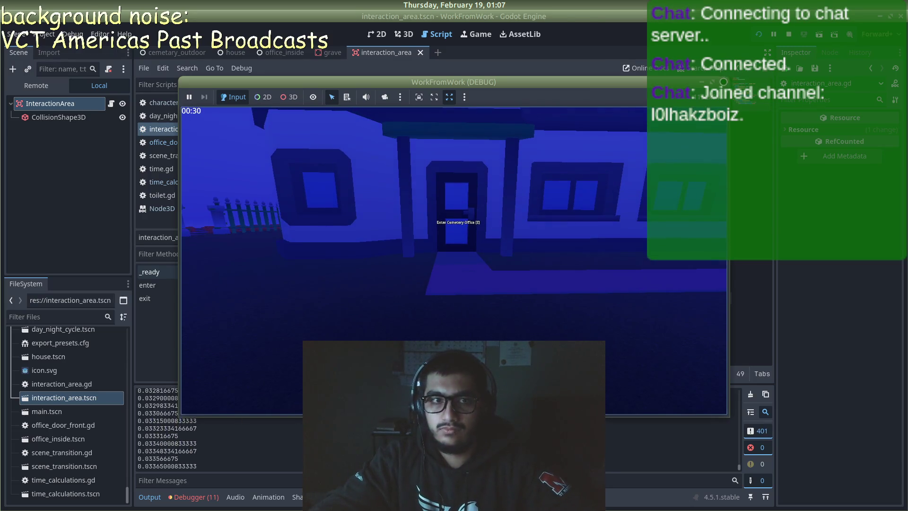
pyautogui.press('Escape')
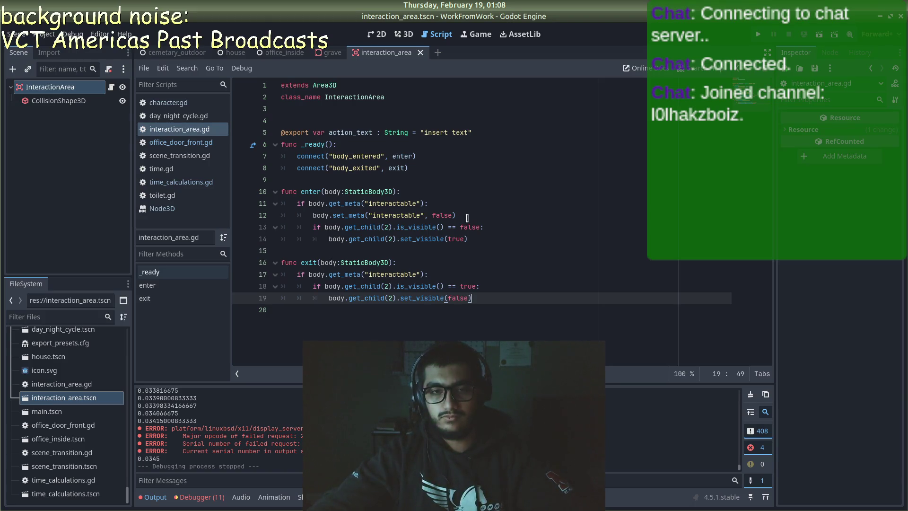
pyautogui.moveTo(467, 218); pyautogui.dragTo(311, 216)
pyautogui.hotkey('ctrl', 'c')
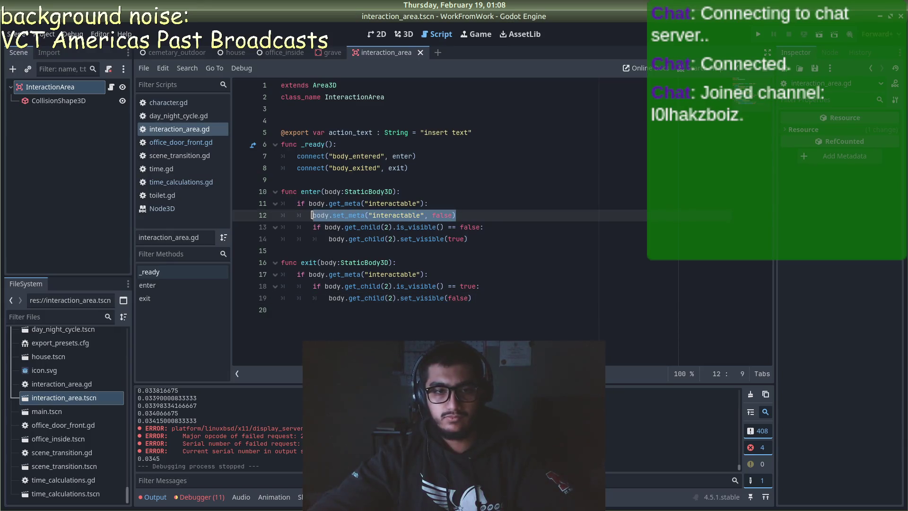
pyautogui.press('BackSpace')
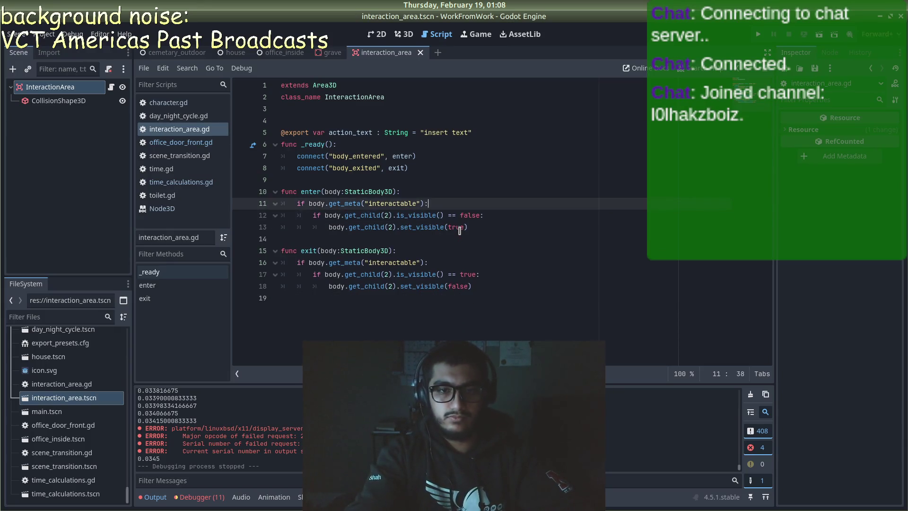
pyautogui.press('BackSpace')
pyautogui.press('BackSpace')
pyautogui.press('BackSpace')
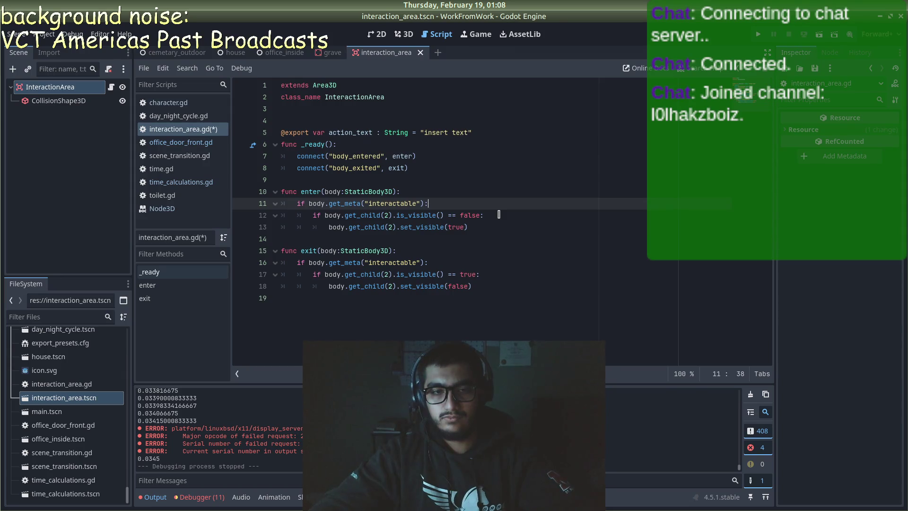
pyautogui.hotkey('ctrl', 'z')
pyautogui.hotkey('ctrl', 'z')
pyautogui.hotkey('ctrl', 'z')
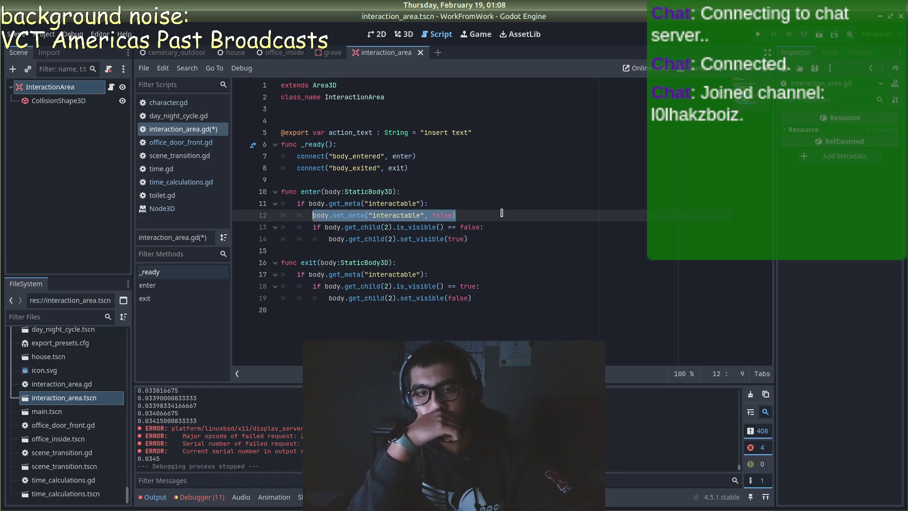
pyautogui.hotkey('ctrl', 's')
pyautogui.click(524, 209)
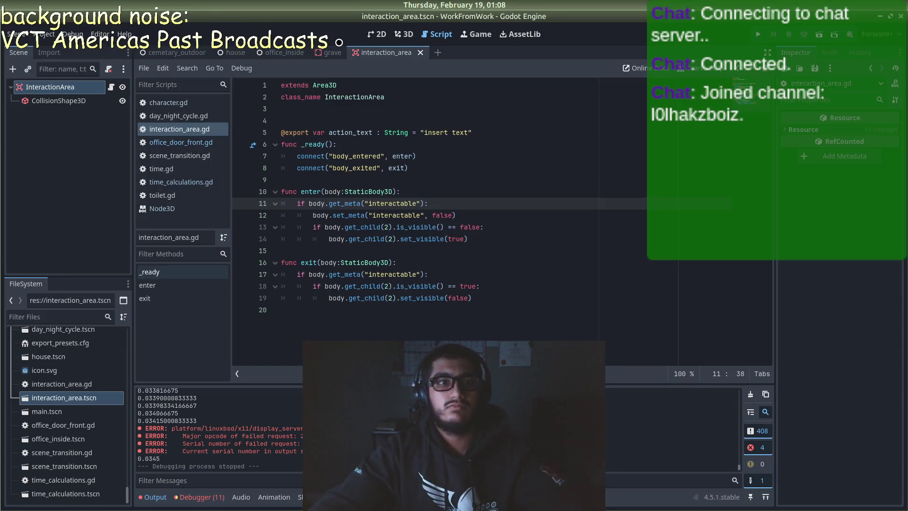
pyautogui.click(334, 52)
pyautogui.click(266, 52)
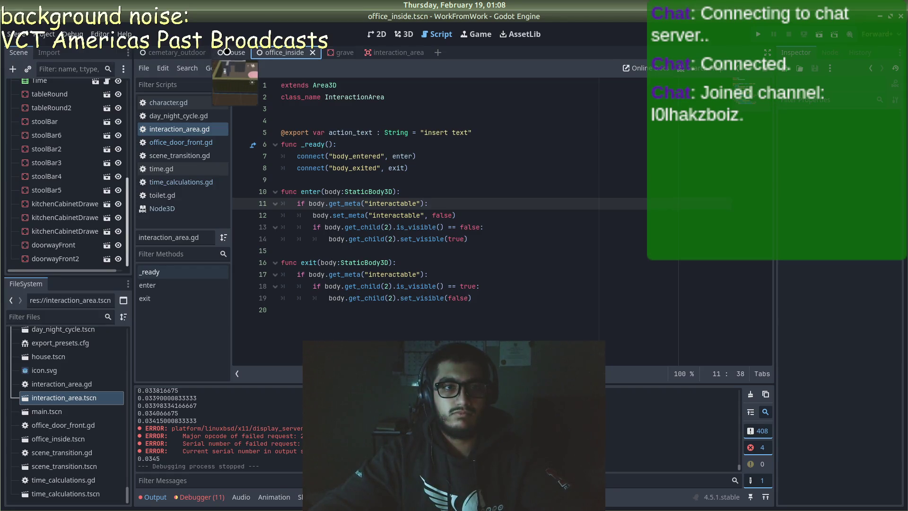
pyautogui.click(341, 52)
pyautogui.click(383, 52)
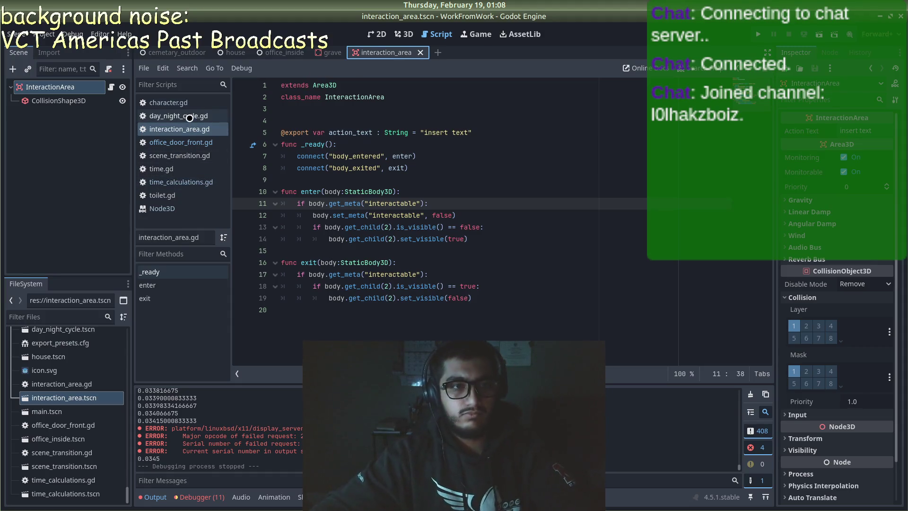
pyautogui.click(189, 142)
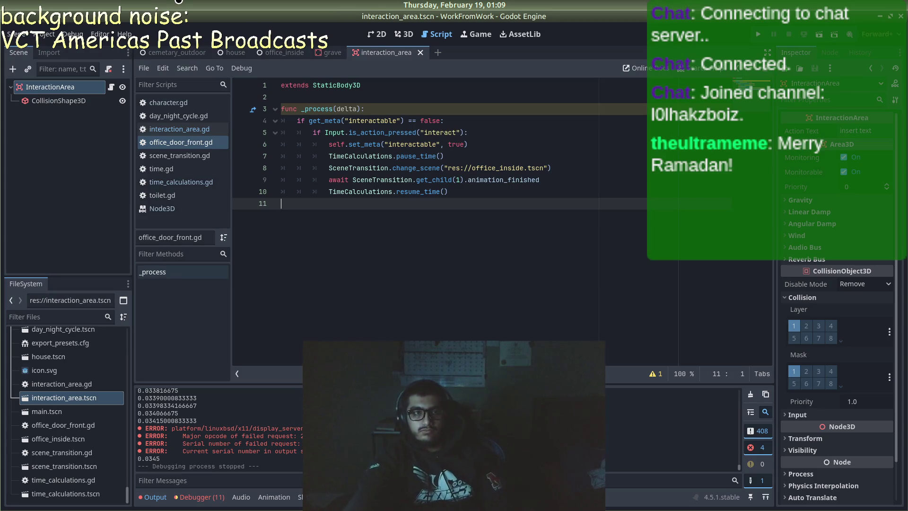
pyautogui.click(174, 129)
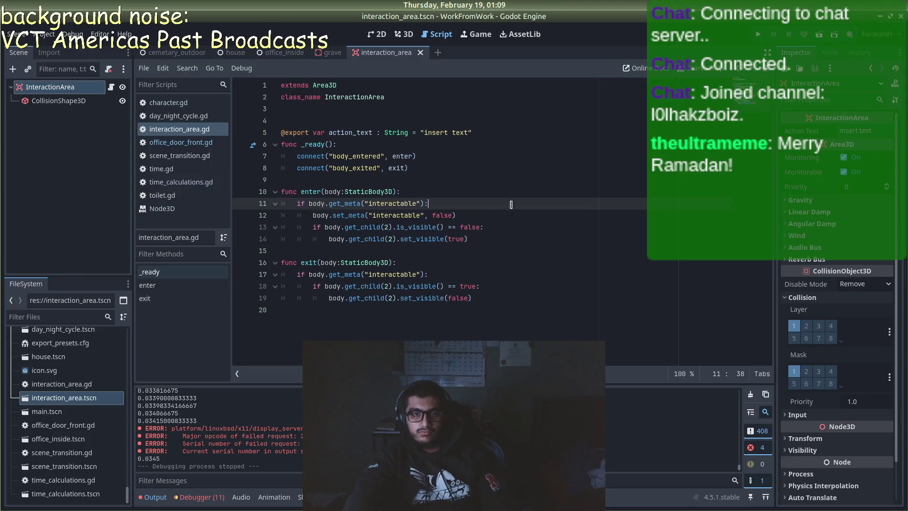
pyautogui.click(479, 217)
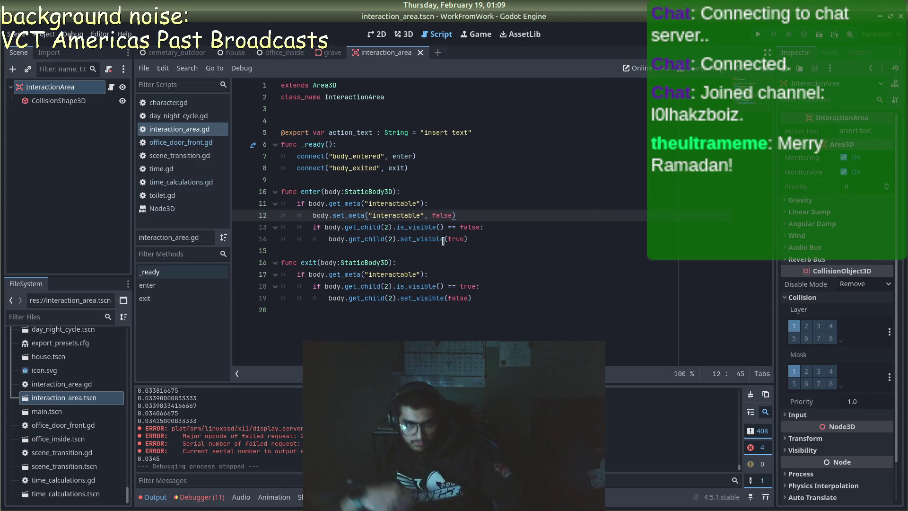
# - Append `== false` to the line 17 interactable check, then play-test walking to the office door
pyautogui.click(425, 274)
pyautogui.write('== fals')
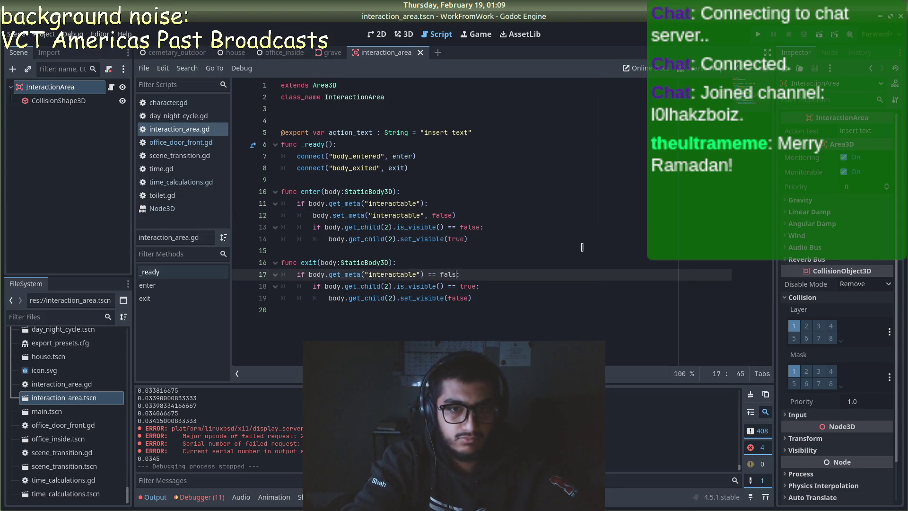
pyautogui.write('e')
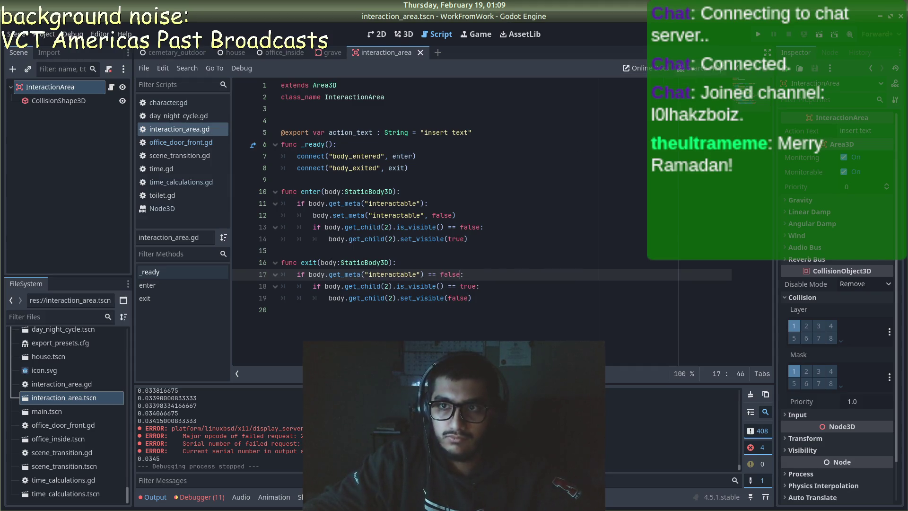
pyautogui.press('F5')
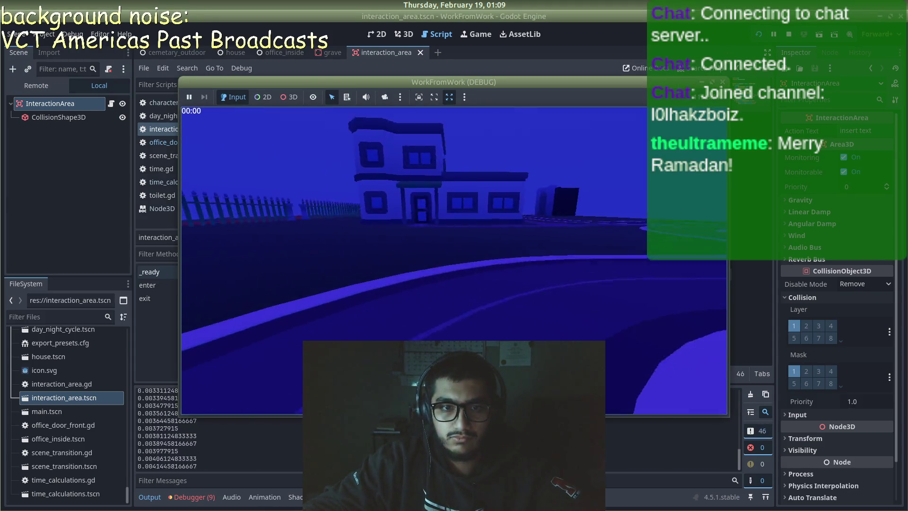
pyautogui.press('w')
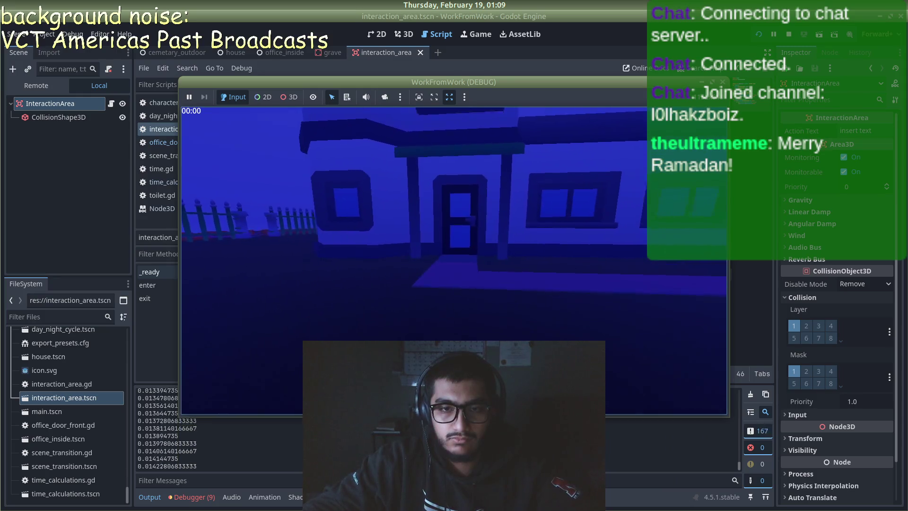
pyautogui.press('e')
pyautogui.press('w')
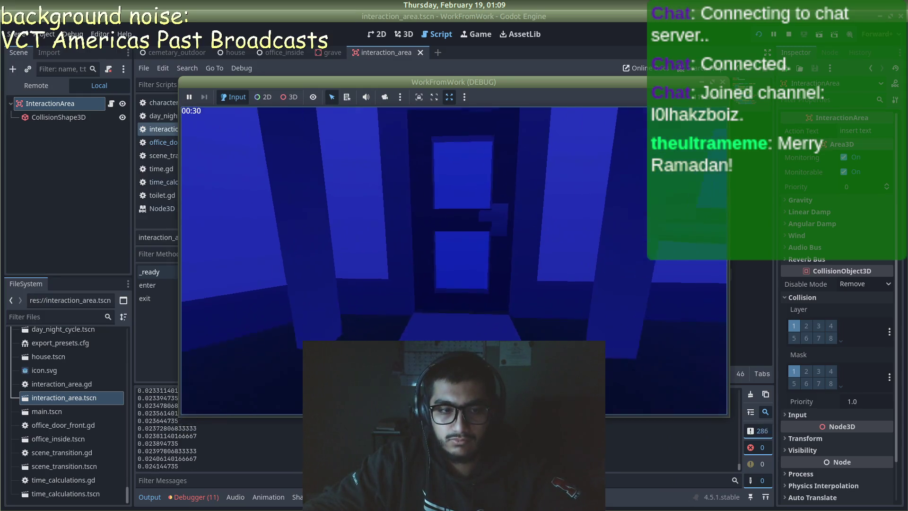
pyautogui.press('w')
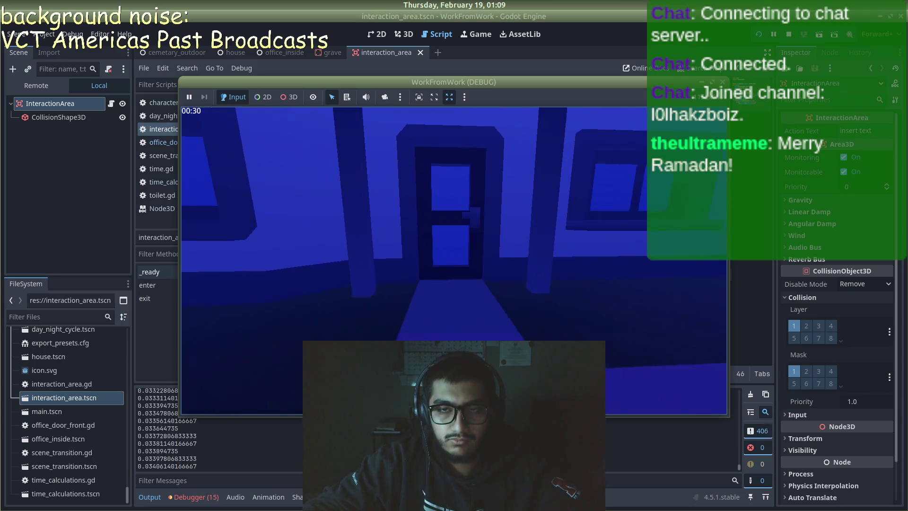
pyautogui.press('F8')
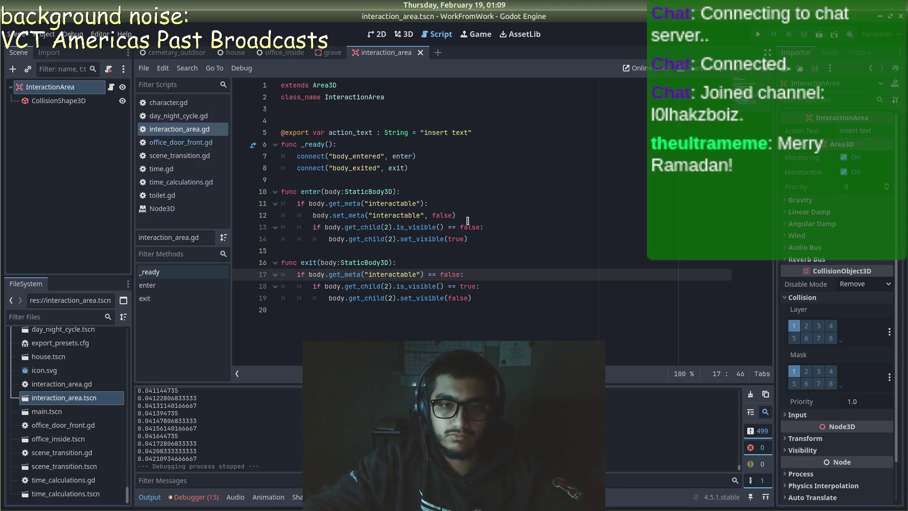
# - Paste the set_meta line below line 17 and change its value from false to true
pyautogui.click(452, 215)
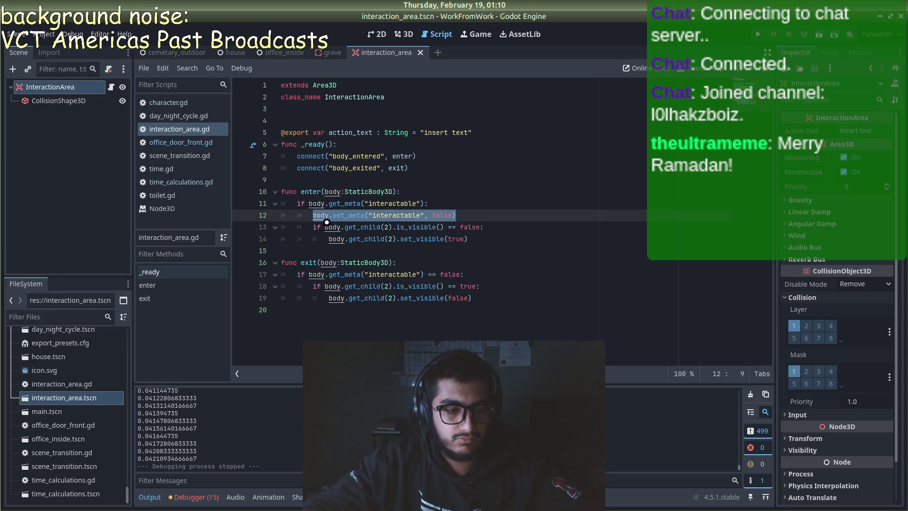
pyautogui.click(468, 275)
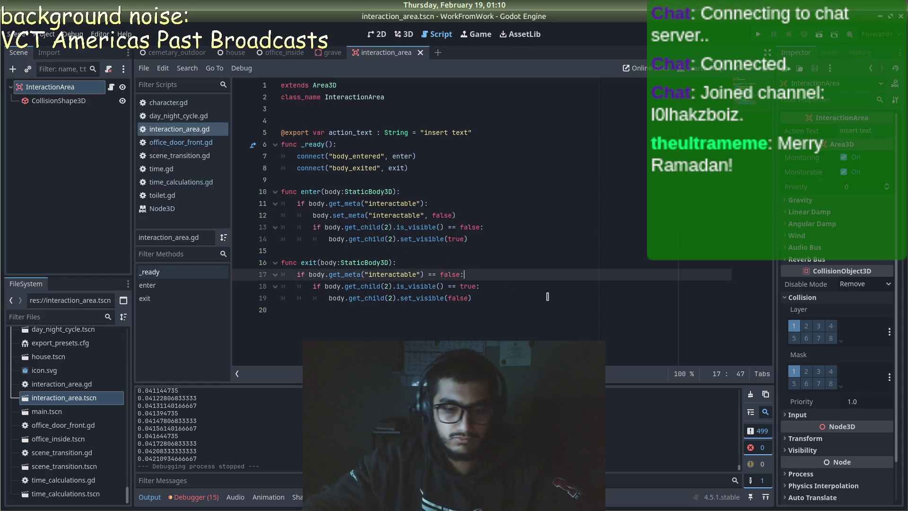
pyautogui.press('Return')
pyautogui.hotkey('ctrl', 'v')
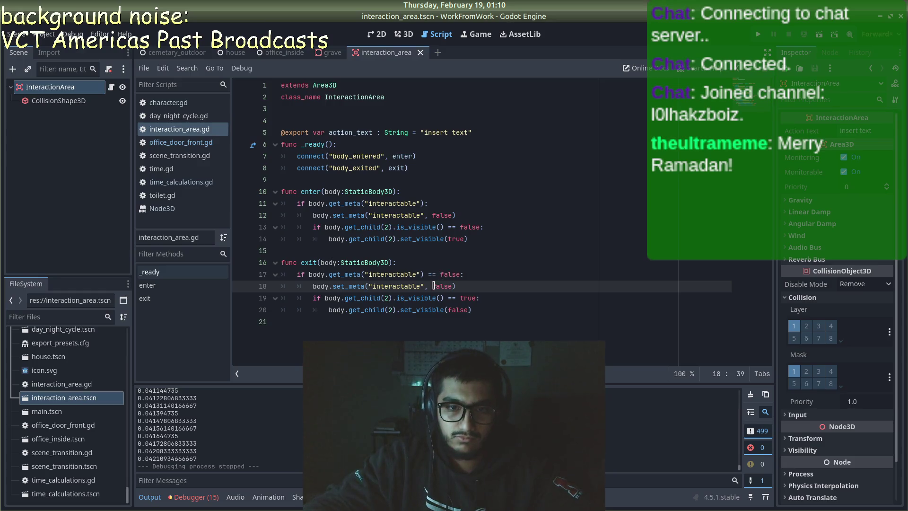
pyautogui.doubleClick(434, 286)
pyautogui.write('true')
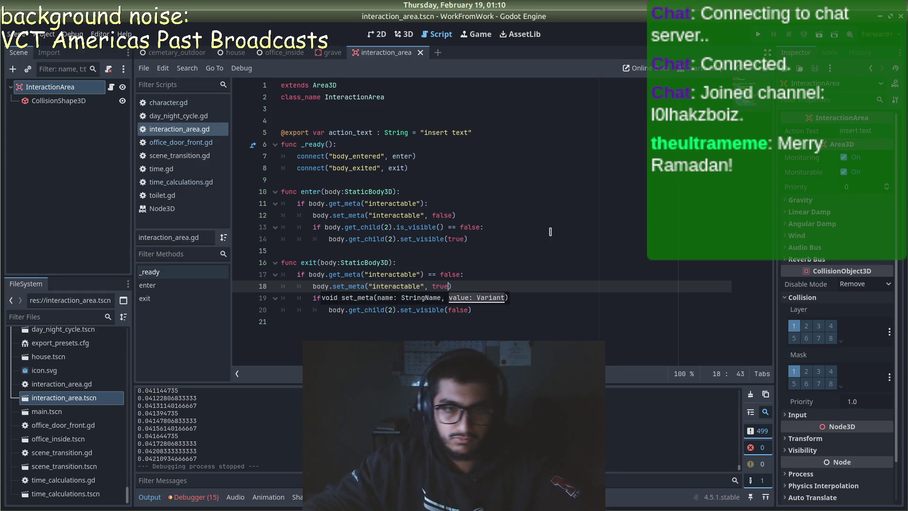
# - Play-test walking to the office door until the prompt shows, then press E to enter
pyautogui.press('F5')
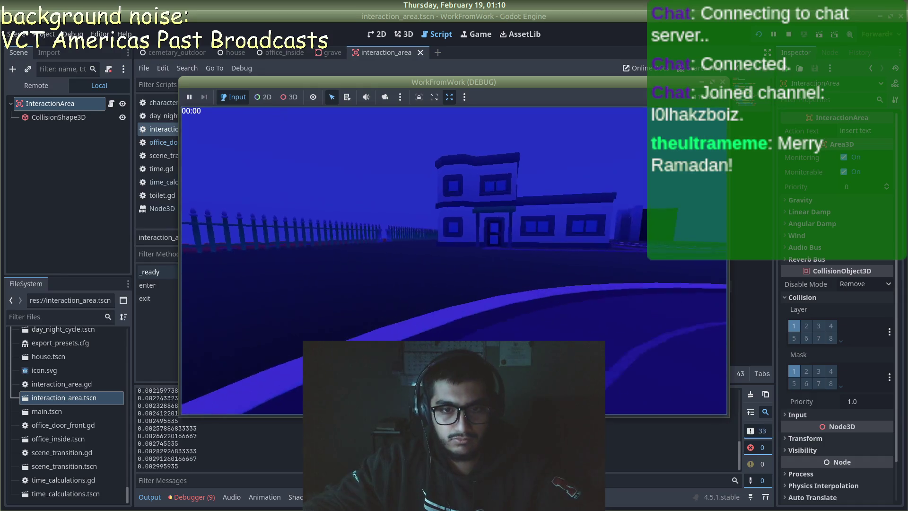
pyautogui.press('w')
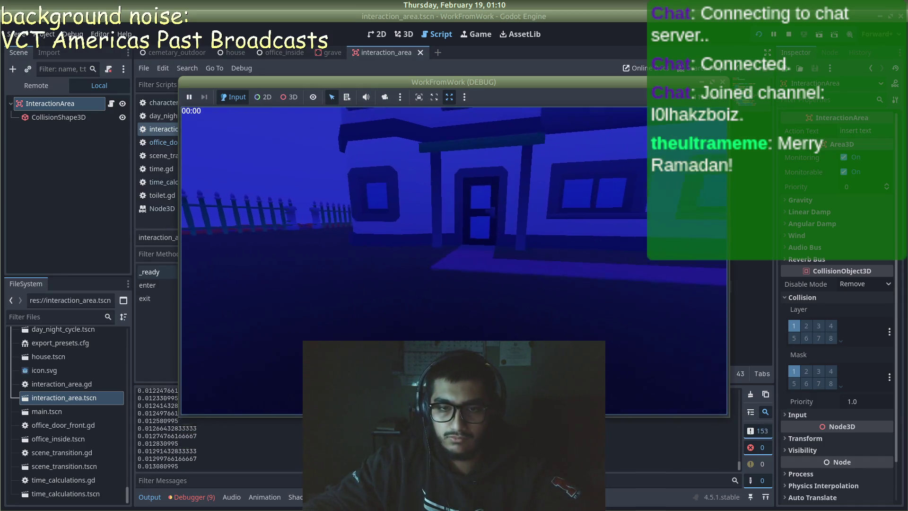
pyautogui.press('w')
pyautogui.press('s')
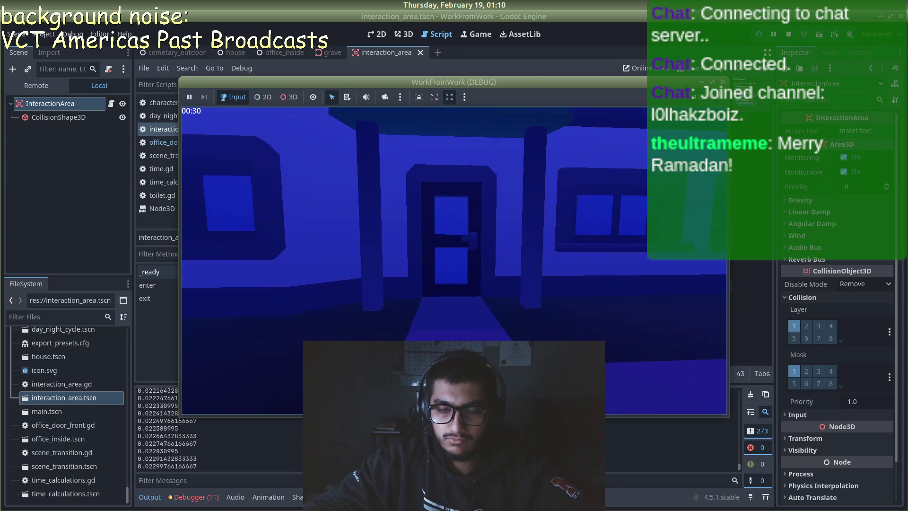
pyautogui.press('w')
pyautogui.press('s')
pyautogui.press('w')
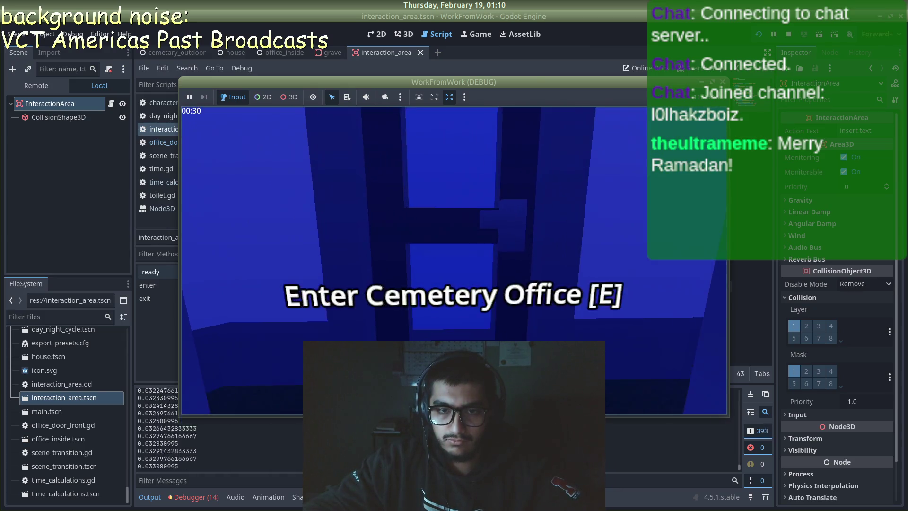
pyautogui.press('s')
pyautogui.press('w')
pyautogui.press('e')
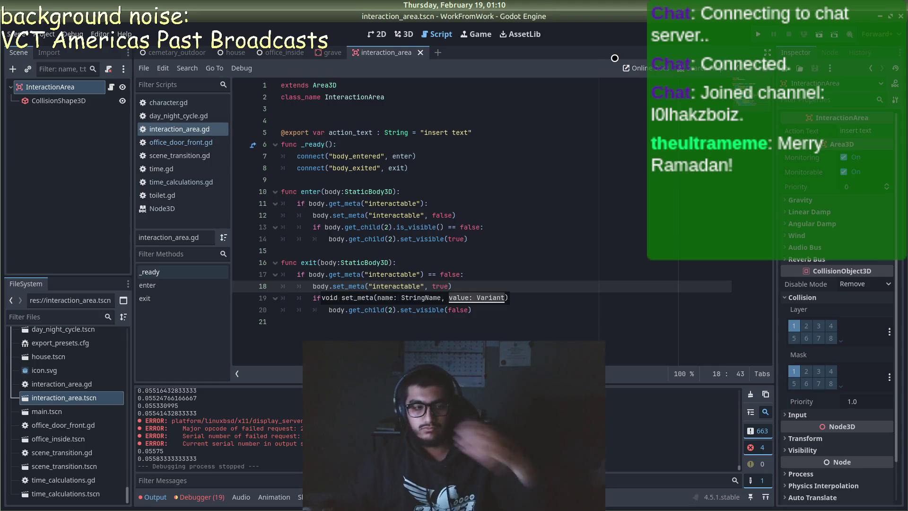
pyautogui.hotkey('alt', 'Tab')
pyautogui.hotkey('alt', 'Tab')
pyautogui.hotkey('alt', 'Tab')
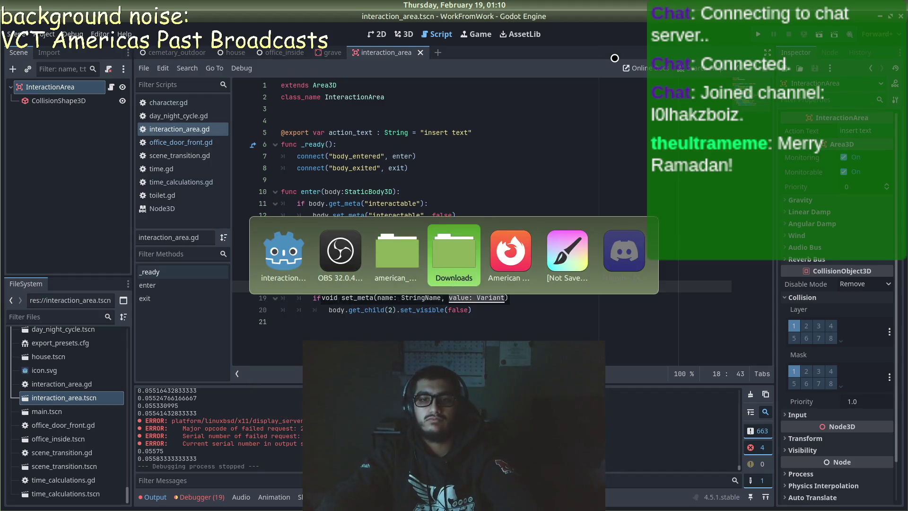
pyautogui.hotkey('alt', 'Tab')
pyautogui.hotkey('alt', 'Tab')
pyautogui.hotkey('alt', 'Tab')
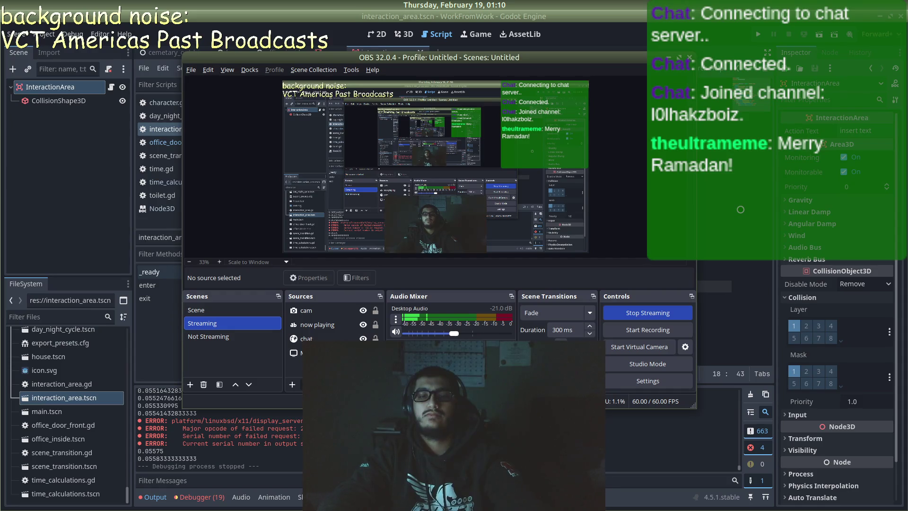
pyautogui.hotkey('alt', 'Tab')
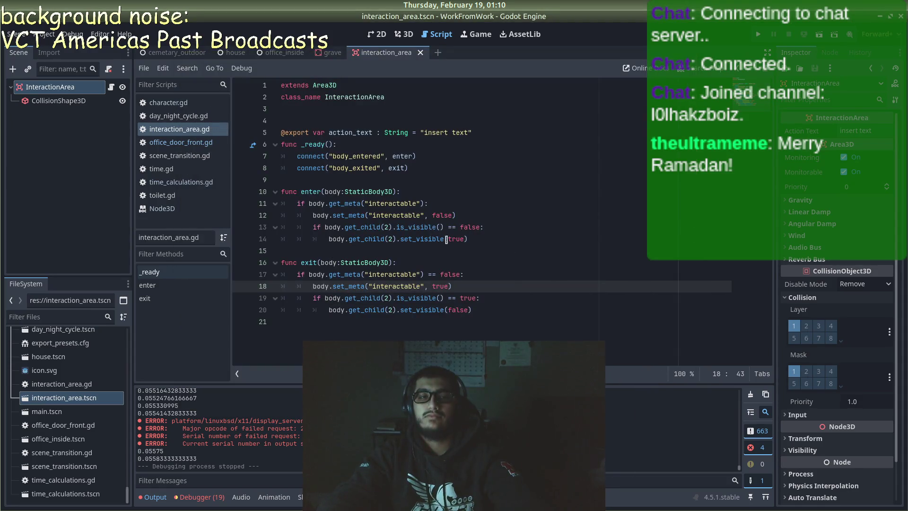
# - Switch to the house scene and zoom and orbit in close on the house in 3D
pyautogui.click(280, 53)
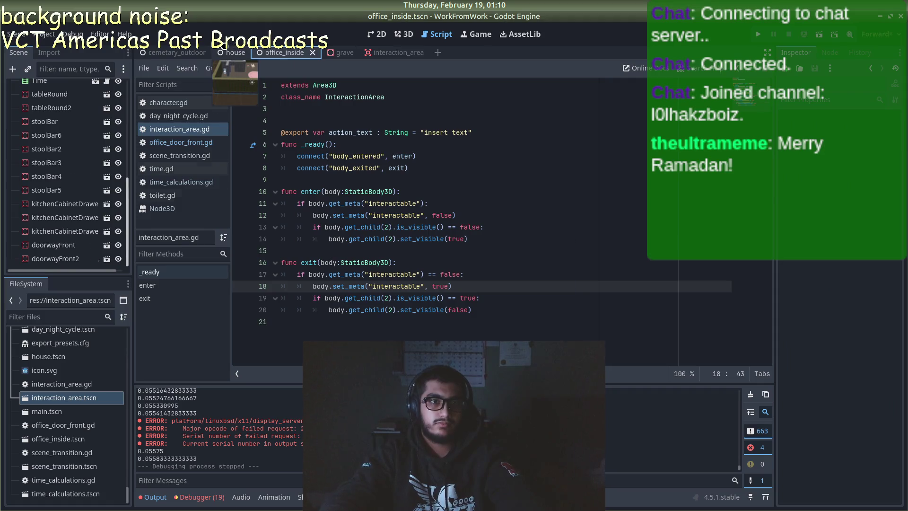
pyautogui.click(235, 51)
pyautogui.click(403, 34)
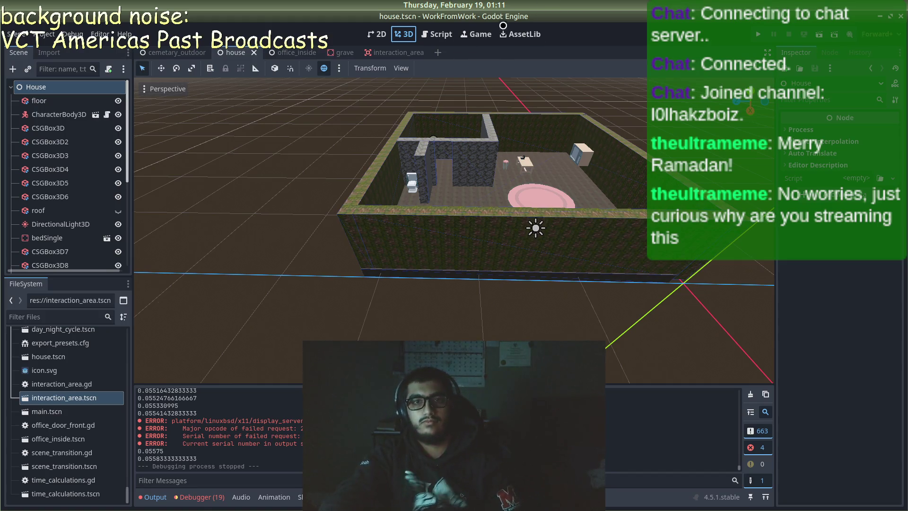
pyautogui.click(10, 308)
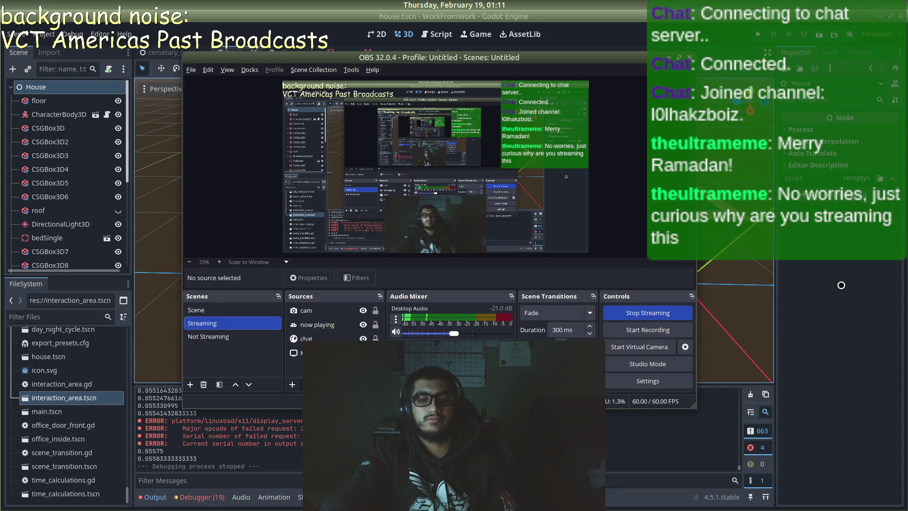
pyautogui.click(841, 285)
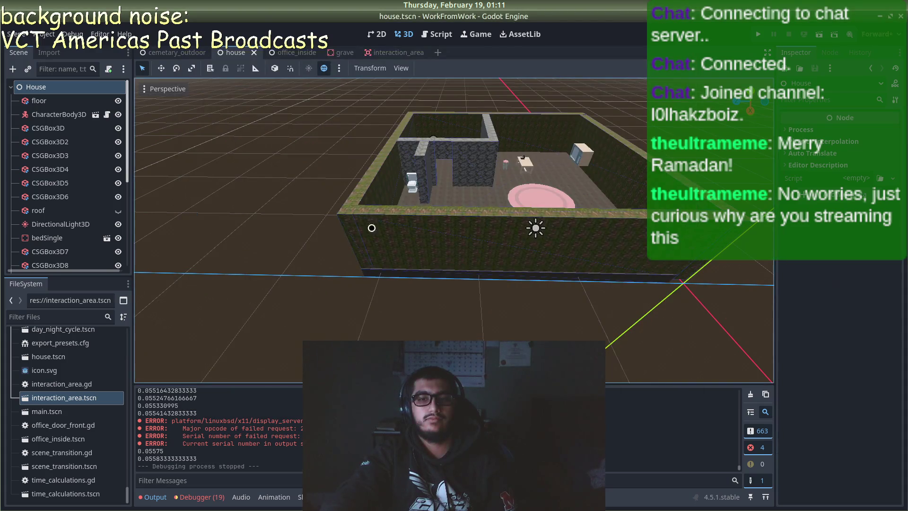
pyautogui.scroll(-10, 322, 174)
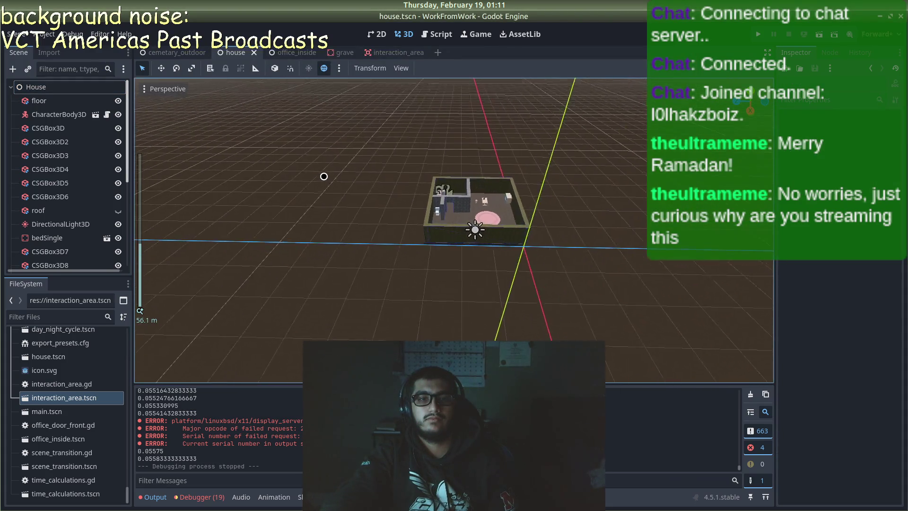
pyautogui.scroll(-15, 324, 177)
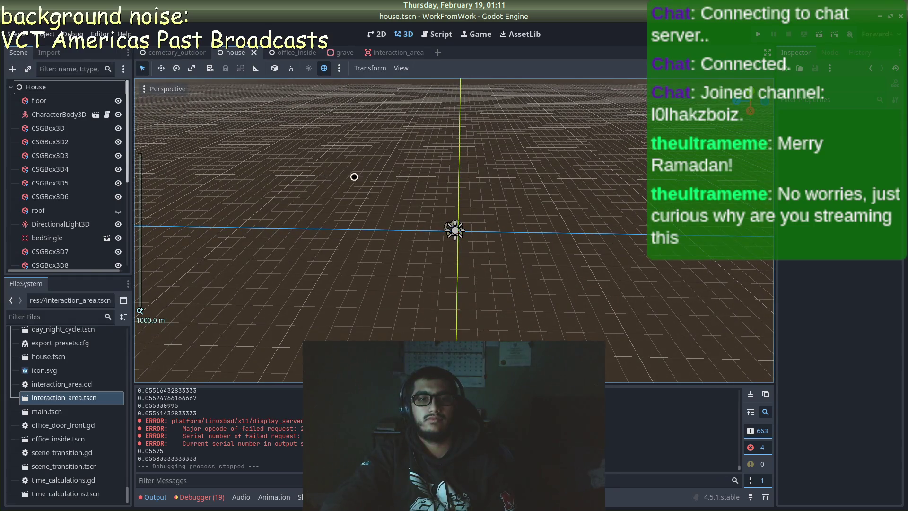
pyautogui.scroll(8, 434, 192)
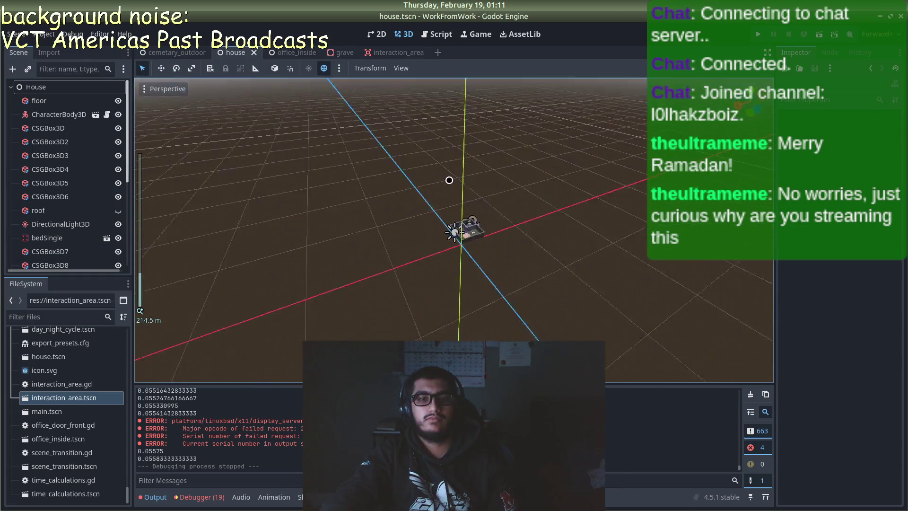
pyautogui.scroll(5, 388, 168)
pyautogui.moveTo(388, 168)
pyautogui.mouseDown()
pyautogui.moveTo(523, 193)
pyautogui.moveTo(555, 180)
pyautogui.moveTo(197, 265)
pyautogui.moveTo(588, 269)
pyautogui.moveTo(470, 164)
pyautogui.moveTo(556, 223)
pyautogui.moveTo(525, 211)
pyautogui.mouseUp()
pyautogui.scroll(2, 431, 208)
# - Check the streaming software, return to Godot and switch to the office_inside scene
pyautogui.moveTo(3, 204)
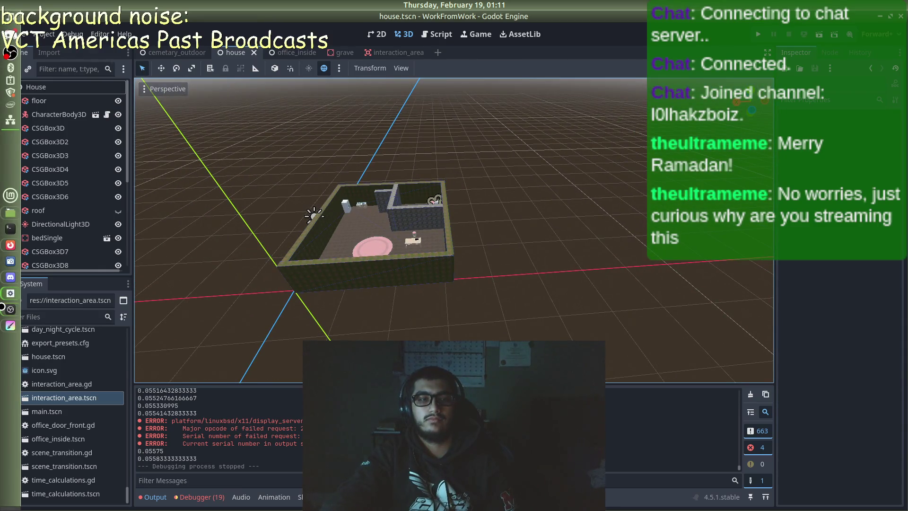
pyautogui.click(3, 308)
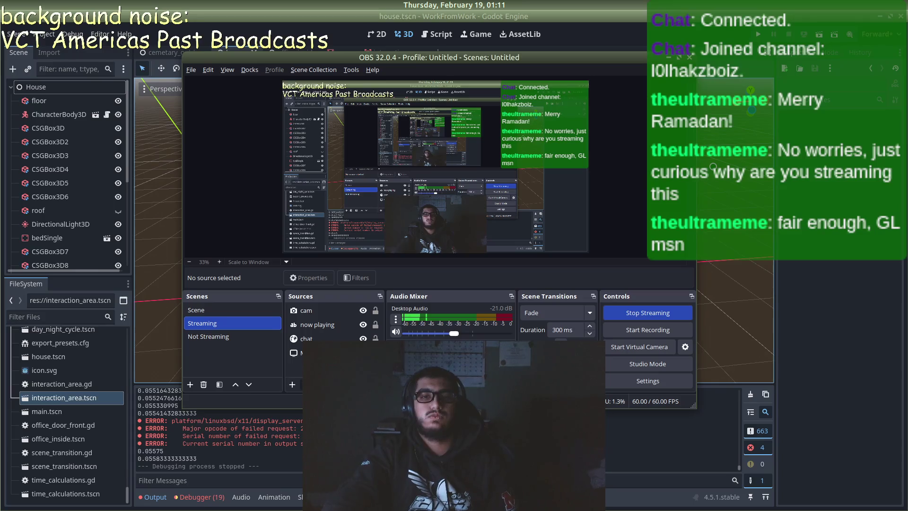
pyautogui.click(713, 167)
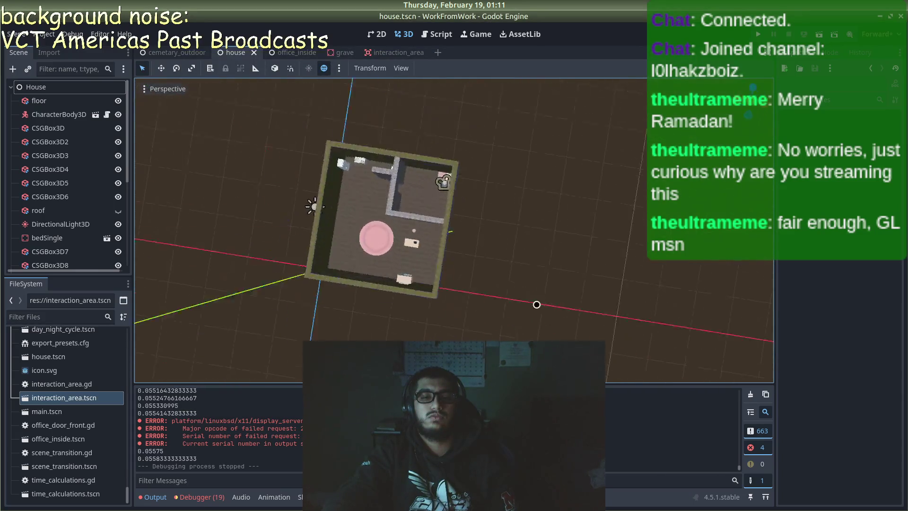
pyautogui.scroll(10, 530, 241)
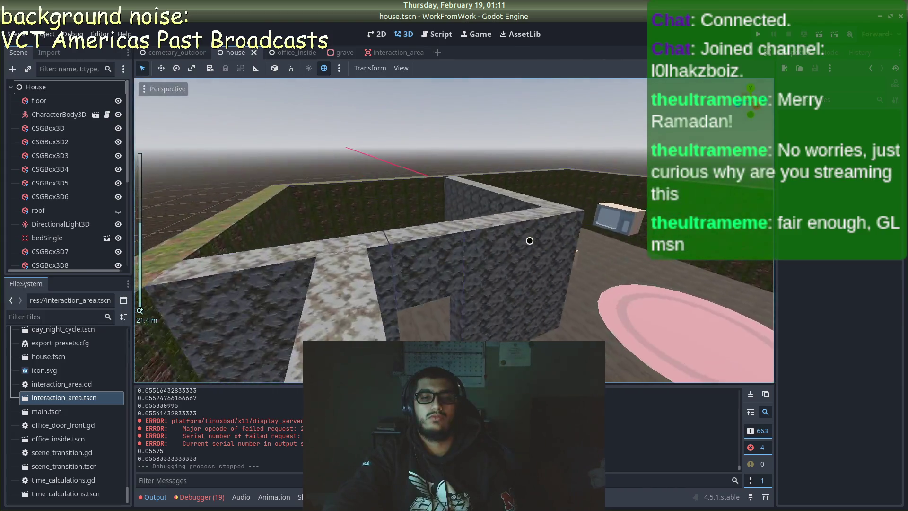
pyautogui.scroll(5, 530, 241)
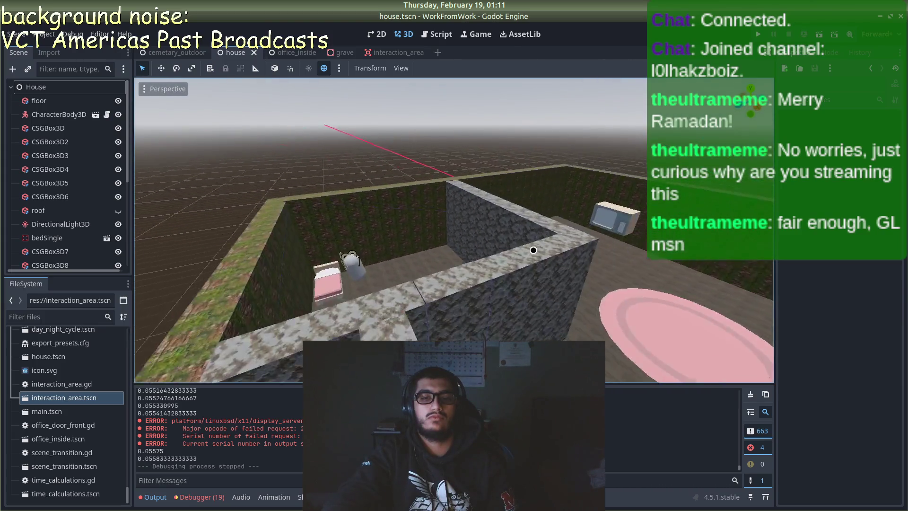
pyautogui.scroll(-15, 508, 215)
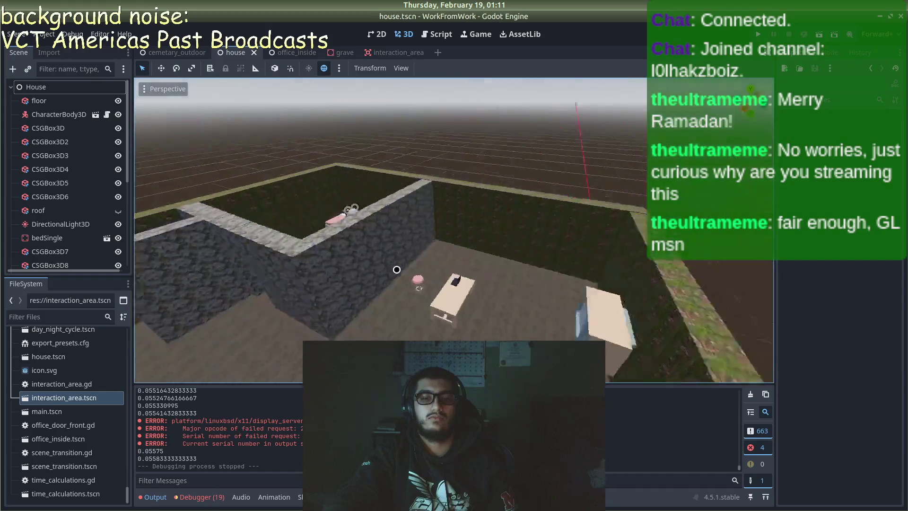
pyautogui.scroll(-10, 269, 321)
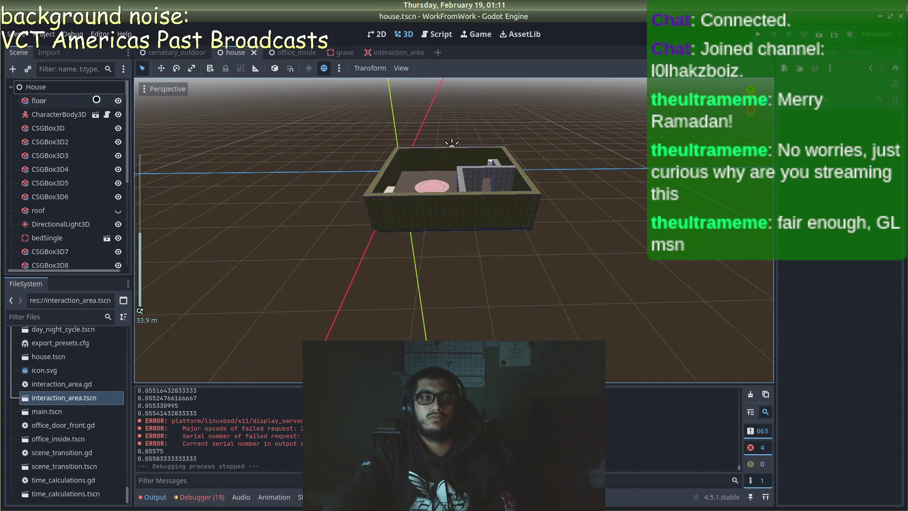
pyautogui.click(282, 56)
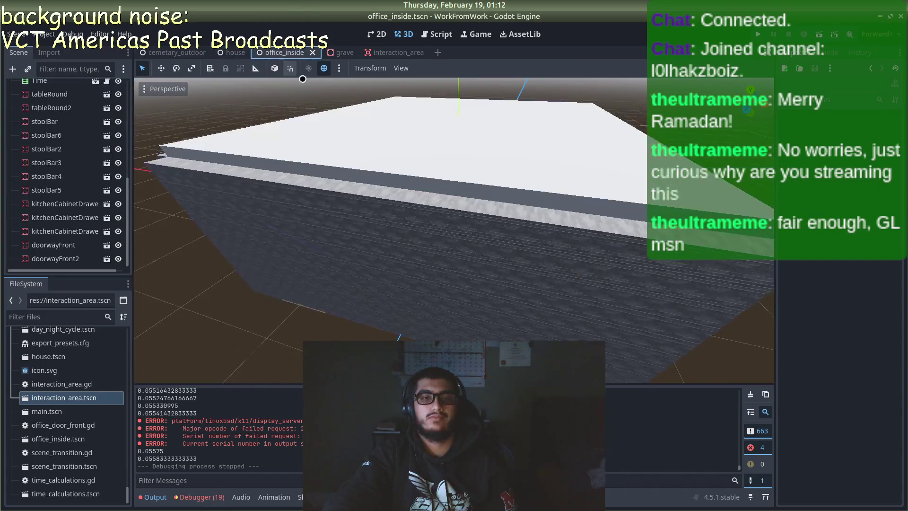
# - Orbit the office_inside view across the brick walls, stairs, floor and door
pyautogui.scroll(6, 389, 169)
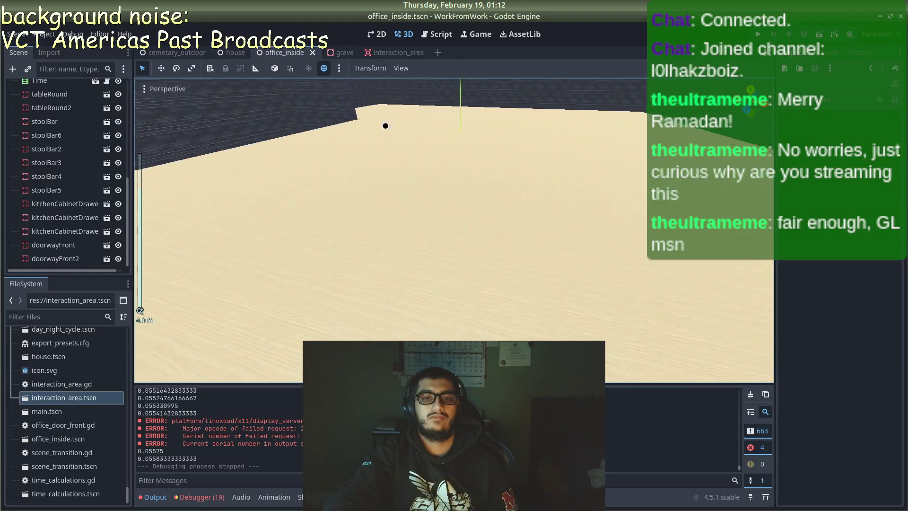
pyautogui.moveTo(385, 126)
pyautogui.mouseDown()
pyautogui.moveTo(607, 182)
pyautogui.moveTo(288, 90)
pyautogui.moveTo(400, 140)
pyautogui.moveTo(407, 209)
pyautogui.moveTo(415, 188)
pyautogui.mouseUp()
pyautogui.scroll(-2, 415, 189)
pyautogui.moveTo(299, 377); pyautogui.dragTo(695, 208)
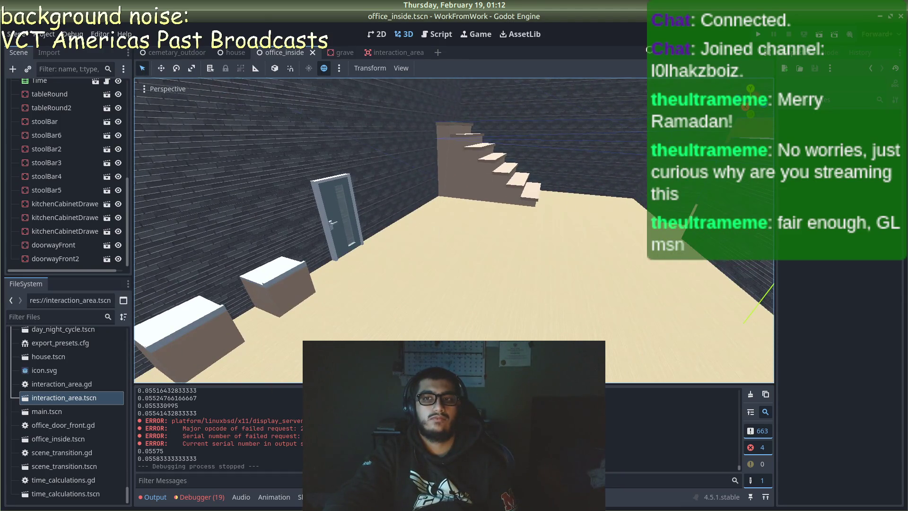
# - In cemetary_outdoor, orbit over the grave rows to the office buildings and select tile path27
pyautogui.click(177, 52)
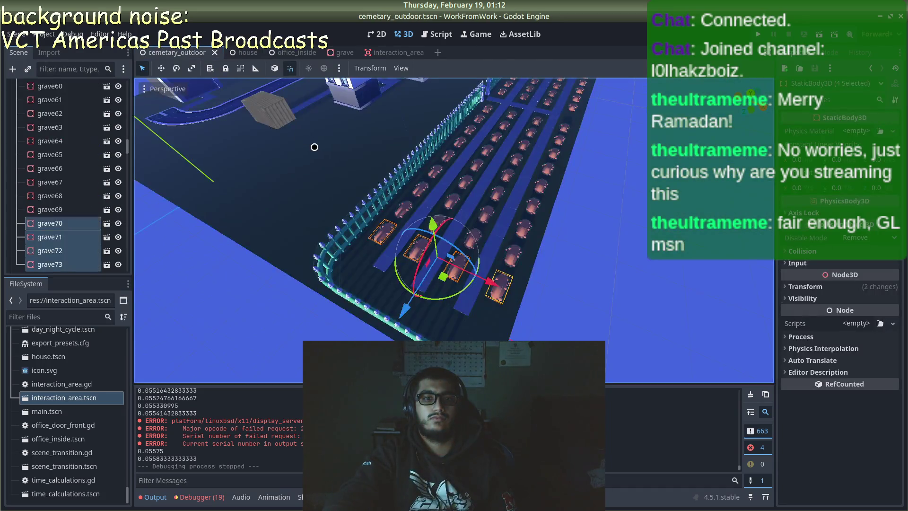
pyautogui.scroll(-3, 592, 167)
pyautogui.click(592, 166)
pyautogui.scroll(2, 592, 166)
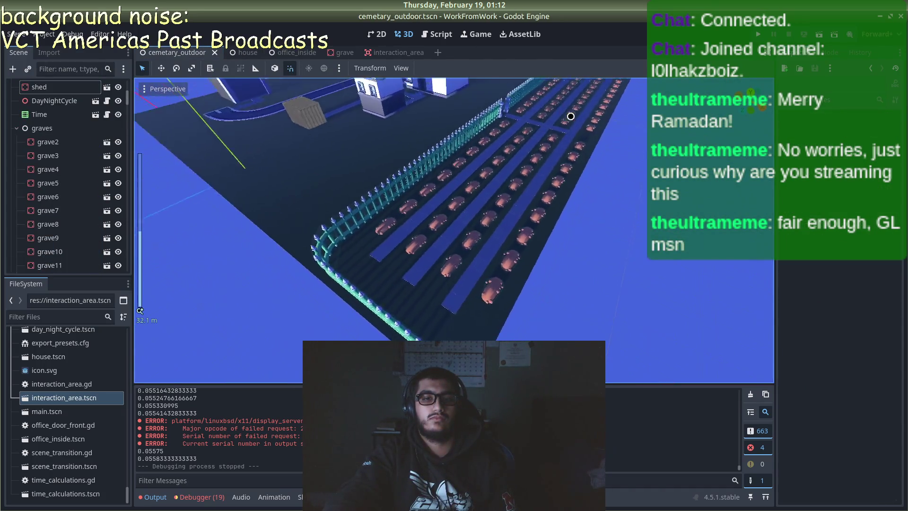
pyautogui.moveTo(592, 167)
pyautogui.mouseDown()
pyautogui.moveTo(464, 131)
pyautogui.moveTo(427, 165)
pyautogui.moveTo(398, 170)
pyautogui.moveTo(467, 165)
pyautogui.mouseUp()
pyautogui.scroll(-2, 428, 171)
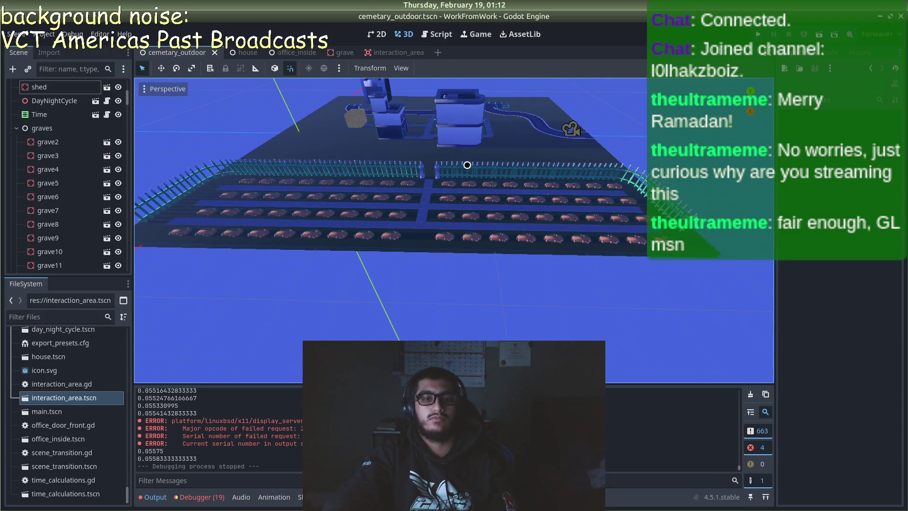
pyautogui.scroll(-2, 467, 164)
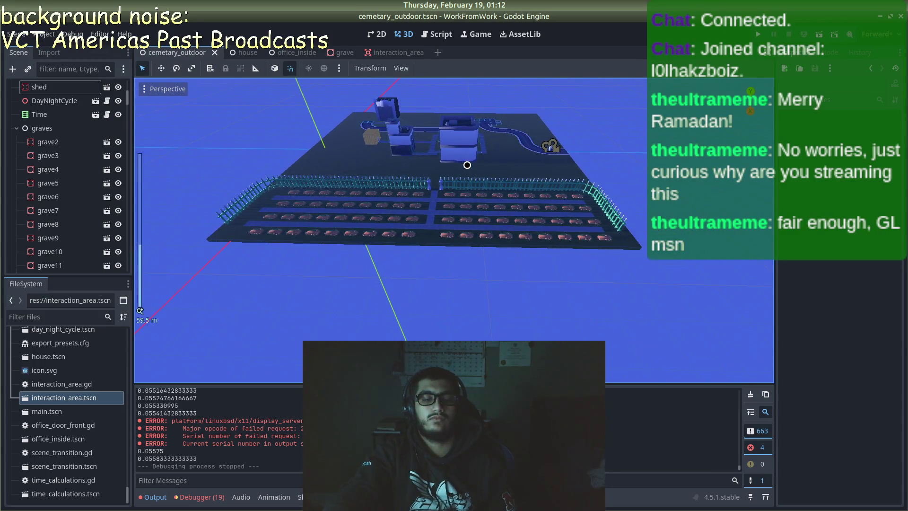
pyautogui.scroll(3, 467, 165)
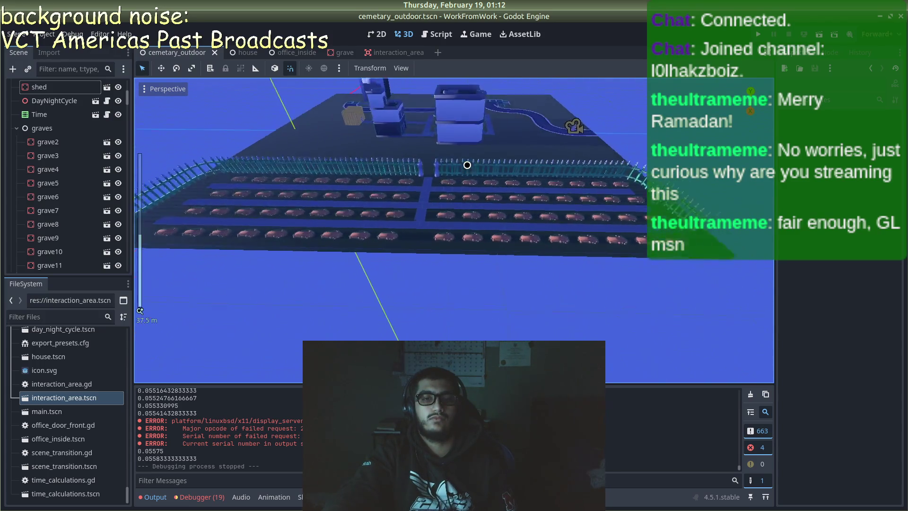
pyautogui.moveTo(462, 166); pyautogui.dragTo(365, 166)
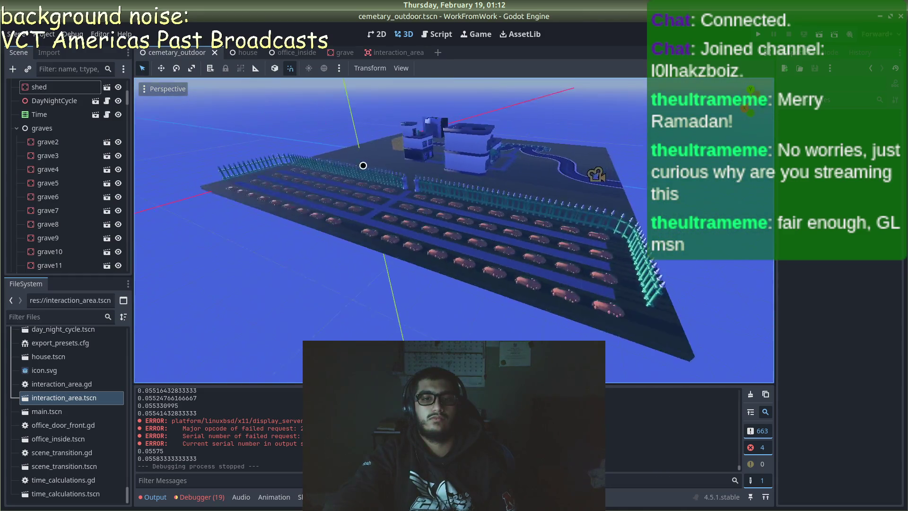
pyautogui.scroll(6, 364, 166)
pyautogui.moveTo(412, 182)
pyautogui.mouseDown()
pyautogui.moveTo(385, 112)
pyautogui.moveTo(482, 233)
pyautogui.moveTo(462, 219)
pyautogui.moveTo(659, 300)
pyautogui.mouseUp()
pyautogui.click(559, 195)
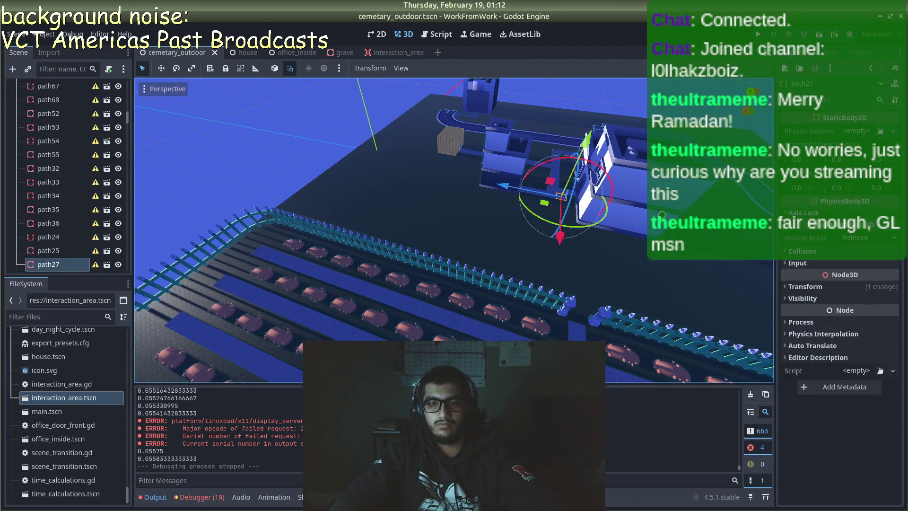
# - Duplicate path27 into path69 and path70, sliding the copies along the X axis
pyautogui.hotkey('ctrl', 'd')
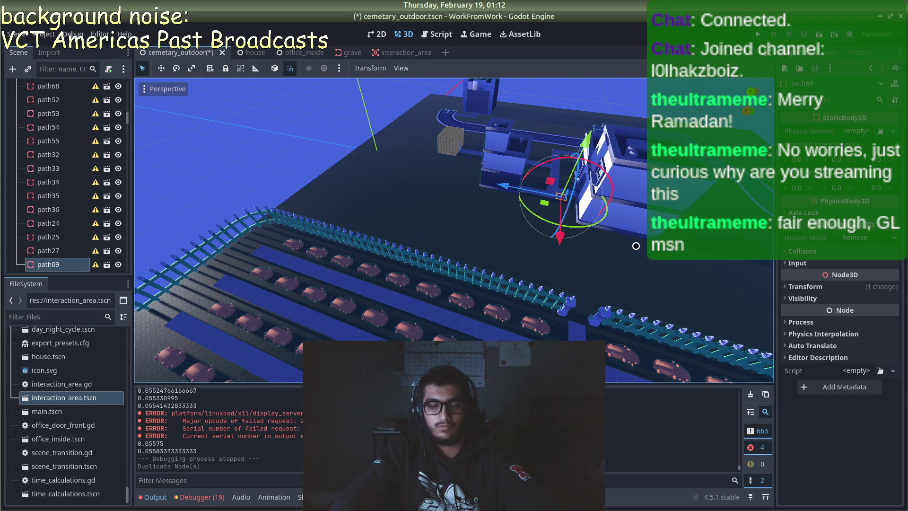
pyautogui.press('f')
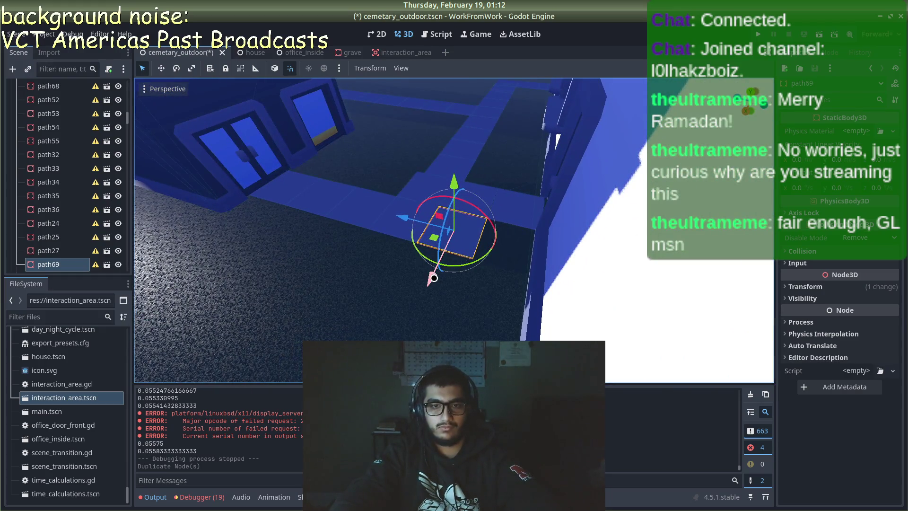
pyautogui.moveTo(434, 278); pyautogui.dragTo(373, 385)
pyautogui.hotkey('ctrl', 'd')
pyautogui.press('f')
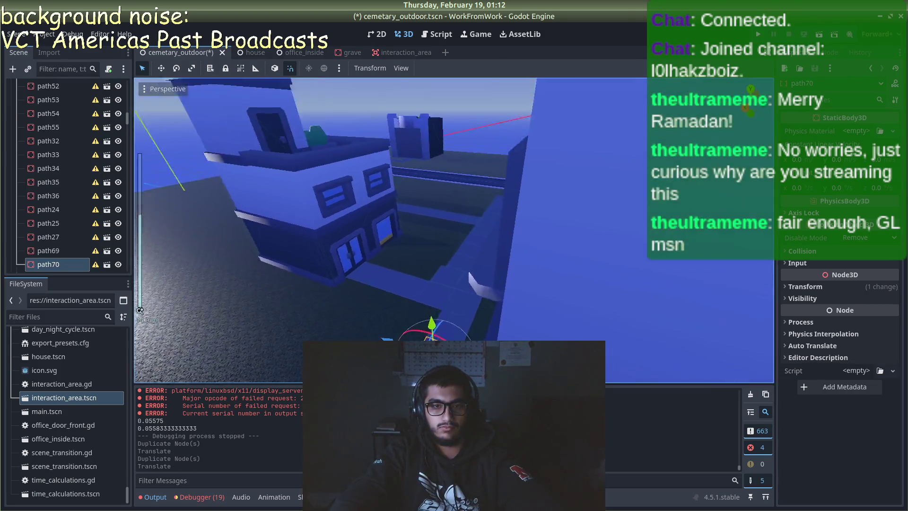
pyautogui.scroll(3, 579, 315)
pyautogui.press('KP_8')
pyautogui.press('KP_8')
pyautogui.press('KP_4')
pyautogui.press('KP_4')
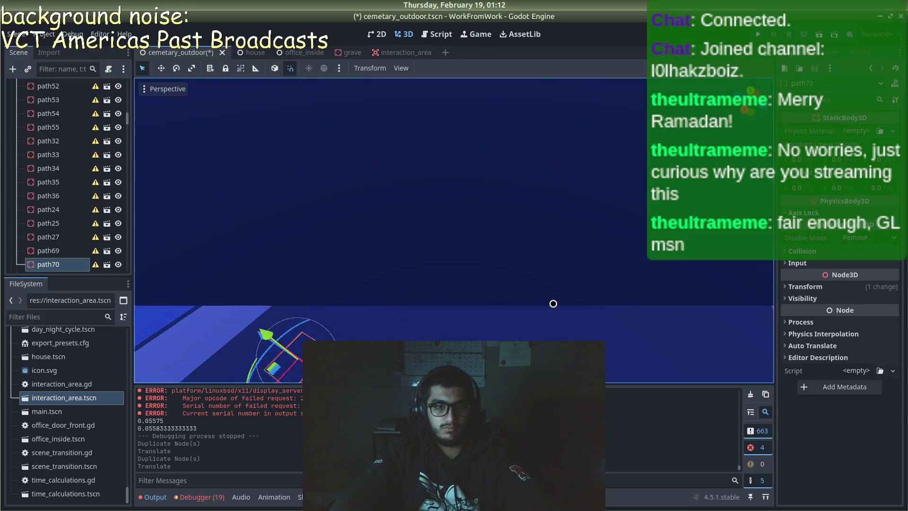
pyautogui.press('f')
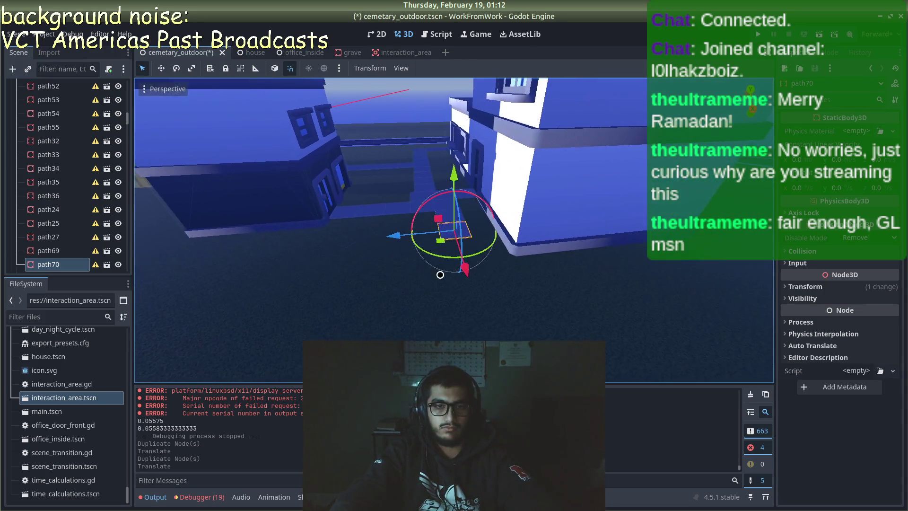
pyautogui.press('KP_4')
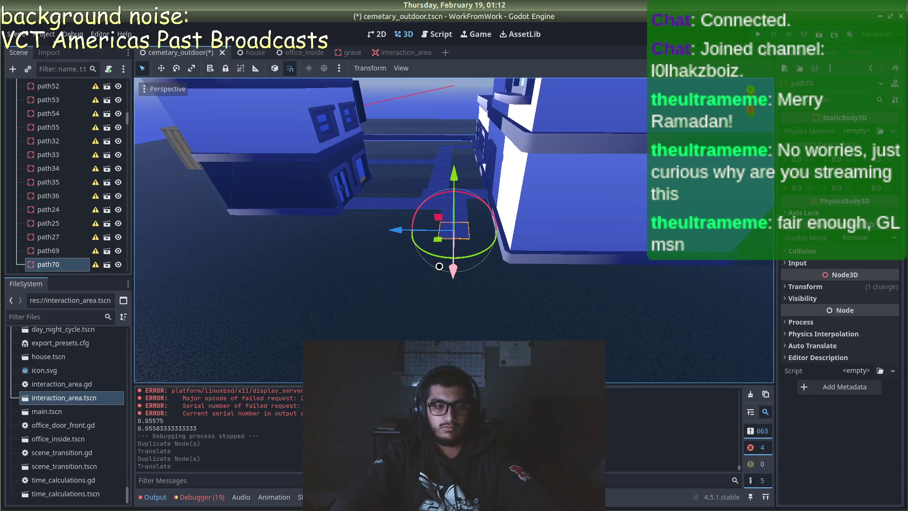
pyautogui.moveTo(448, 268); pyautogui.dragTo(449, 313)
pyautogui.hotkey('ctrl', 'z')
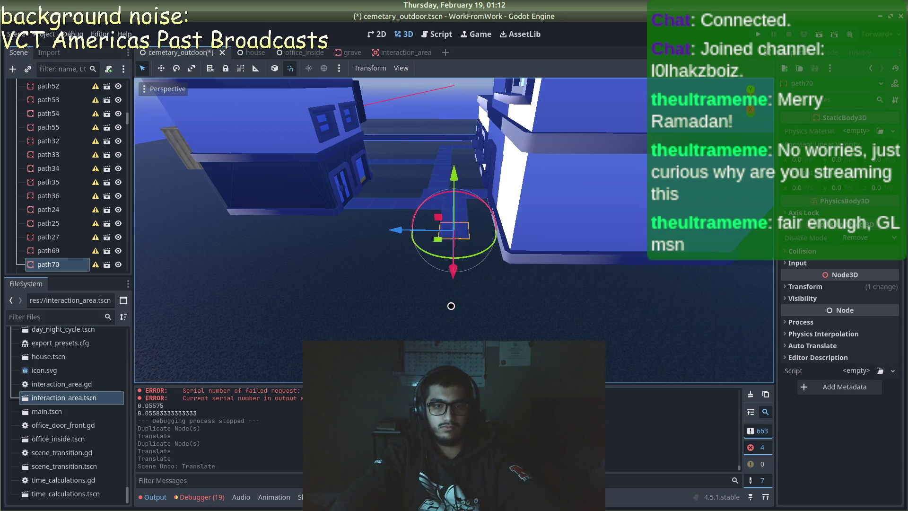
# - Add tiles path71 and path72 along the walkway, undoing a stray path73 copy and move
pyautogui.hotkey('ctrl', 'd')
pyautogui.moveTo(454, 275); pyautogui.dragTo(453, 322)
pyautogui.hotkey('ctrl', 'd')
pyautogui.scroll(-5, 455, 306)
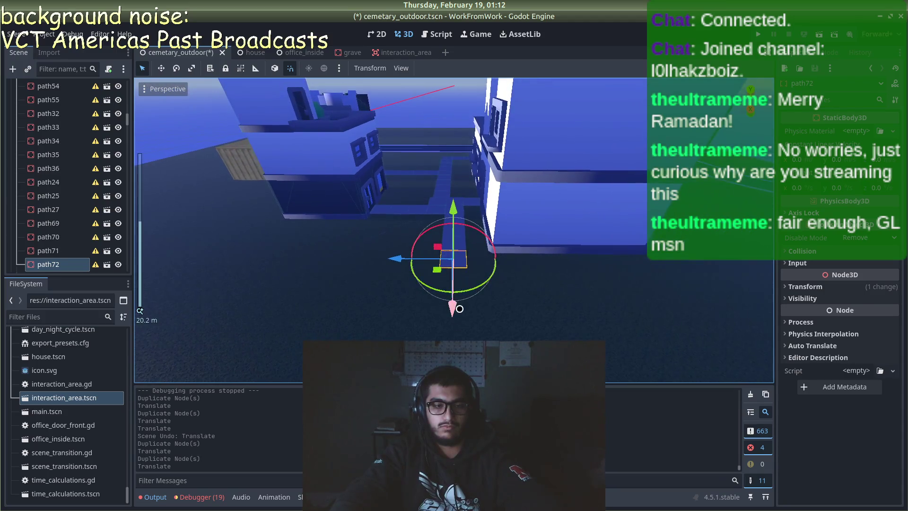
pyautogui.hotkey('ctrl', 'd')
pyautogui.moveTo(450, 278); pyautogui.dragTo(454, 308)
pyautogui.hotkey('ctrl', 'z')
pyautogui.hotkey('ctrl', 'z')
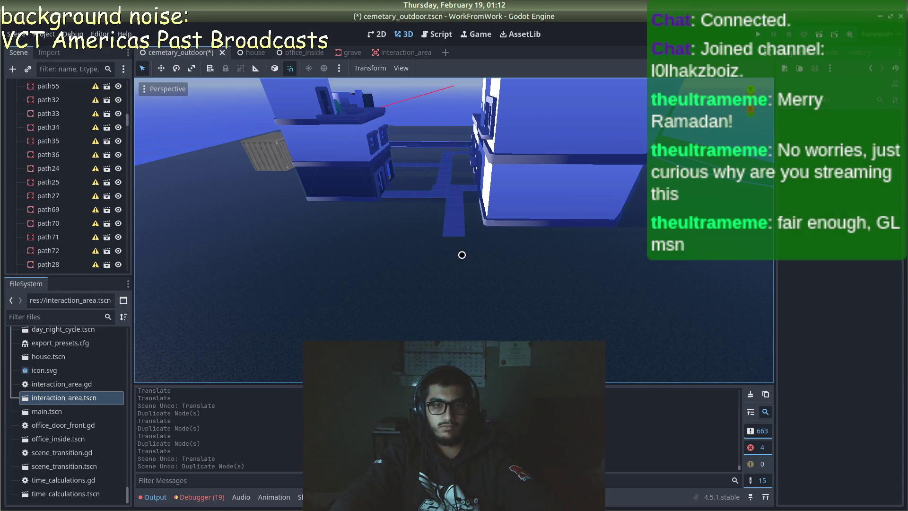
pyautogui.click(456, 231)
pyautogui.scroll(5, 458, 233)
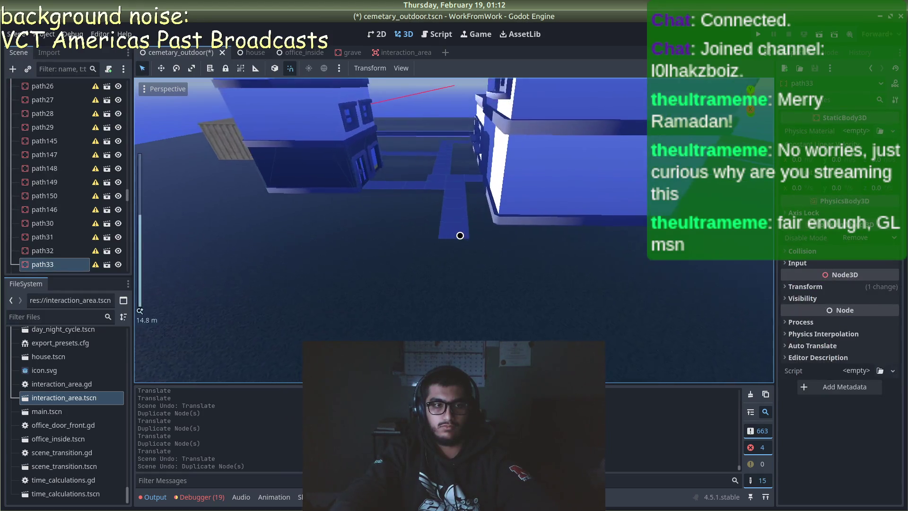
pyautogui.click(457, 262)
pyautogui.hotkey('ctrl', 'z')
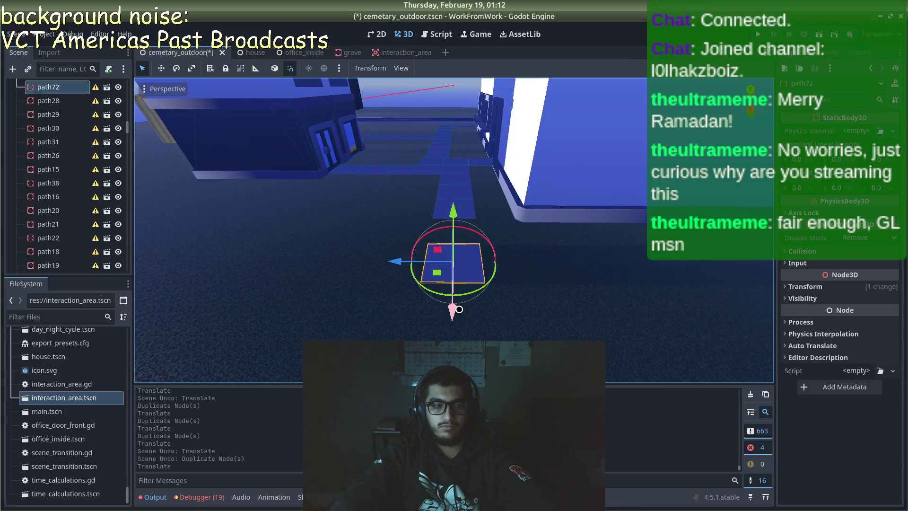
# - Duplicate path72 onward into path73, path74 and path75 down the walkway
pyautogui.hotkey('ctrl', 'd')
pyautogui.moveTo(455, 279)
pyautogui.mouseDown()
pyautogui.moveTo(453, 326)
pyautogui.moveTo(473, 312)
pyautogui.moveTo(450, 306)
pyautogui.mouseUp()
pyautogui.hotkey('ctrl', 'd')
pyautogui.scroll(-3, 493, 300)
pyautogui.scroll(2, 464, 307)
pyautogui.hotkey('ctrl', 'd')
pyautogui.press('f')
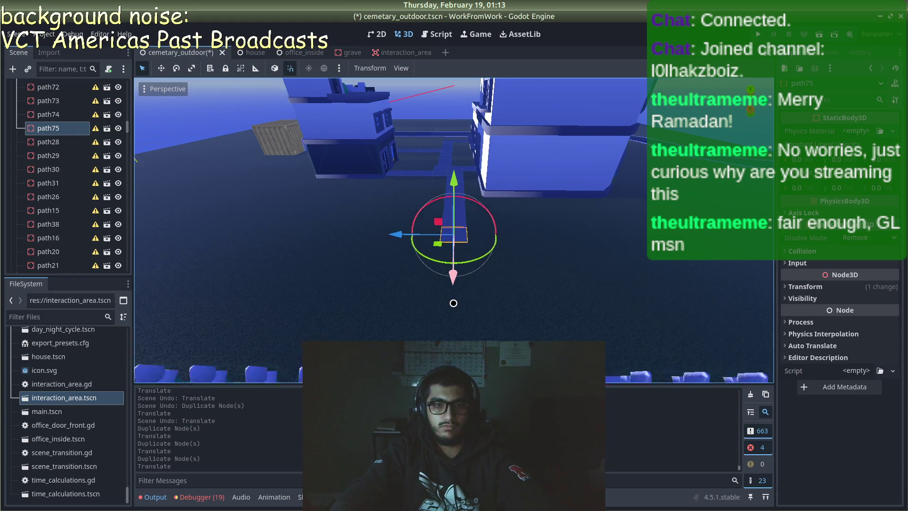
# - Add tiles path76 through path79, nudging each copy toward the fence
pyautogui.hotkey('ctrl', 'd')
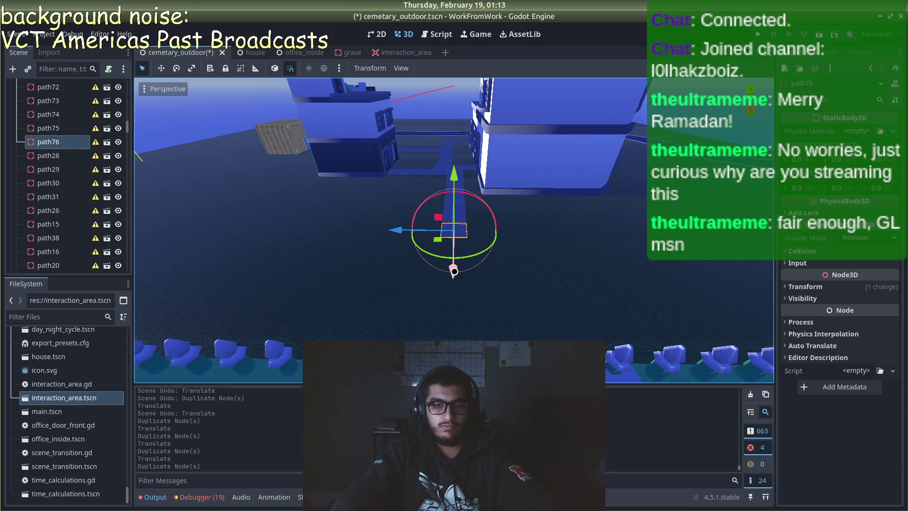
pyautogui.moveTo(454, 271)
pyautogui.mouseDown()
pyautogui.moveTo(455, 284)
pyautogui.moveTo(454, 270)
pyautogui.mouseUp()
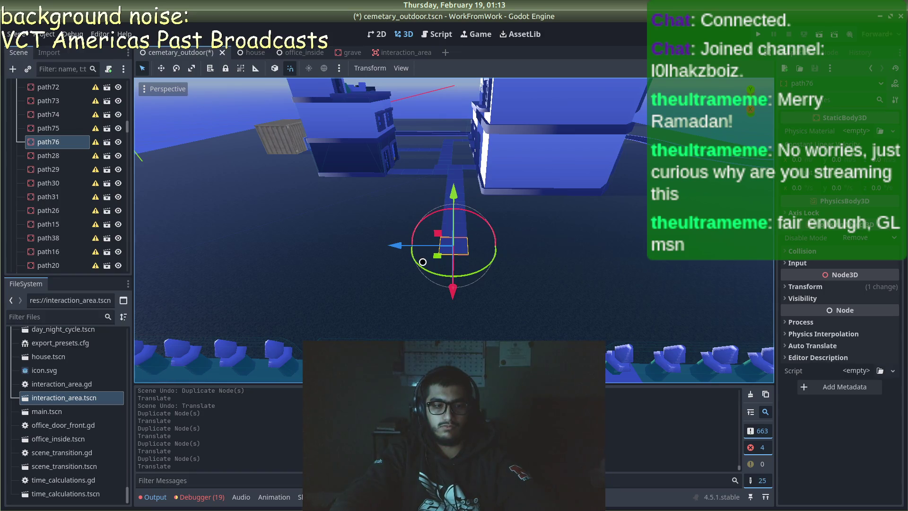
pyautogui.hotkey('ctrl', 'd')
pyautogui.moveTo(398, 246); pyautogui.dragTo(424, 246)
pyautogui.hotkey('ctrl', 'd')
pyautogui.moveTo(483, 284); pyautogui.dragTo(483, 264)
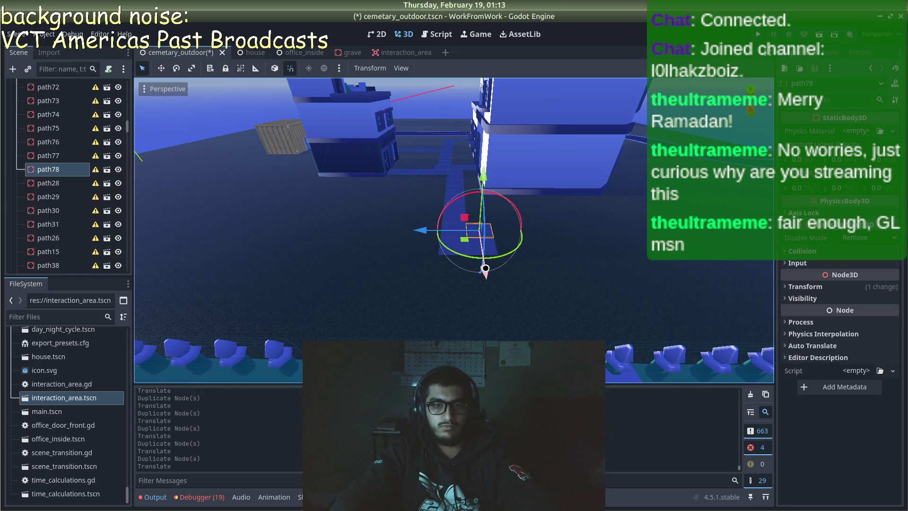
pyautogui.hotkey('ctrl', 'd')
pyautogui.moveTo(486, 268)
pyautogui.mouseDown()
pyautogui.moveTo(490, 303)
pyautogui.moveTo(496, 284)
pyautogui.mouseUp()
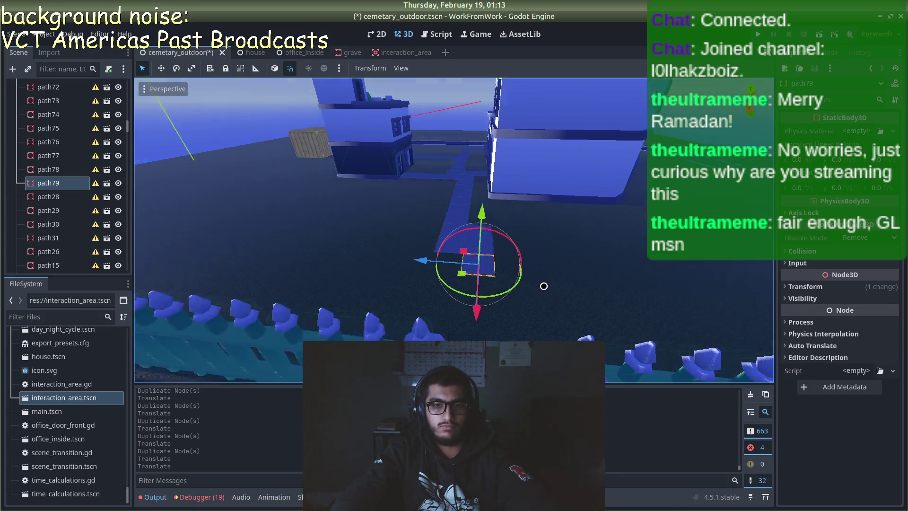
# - Add path80 and path81, fitting path81 into the fence gate opening and checking its transform
pyautogui.hotkey('ctrl', 'd')
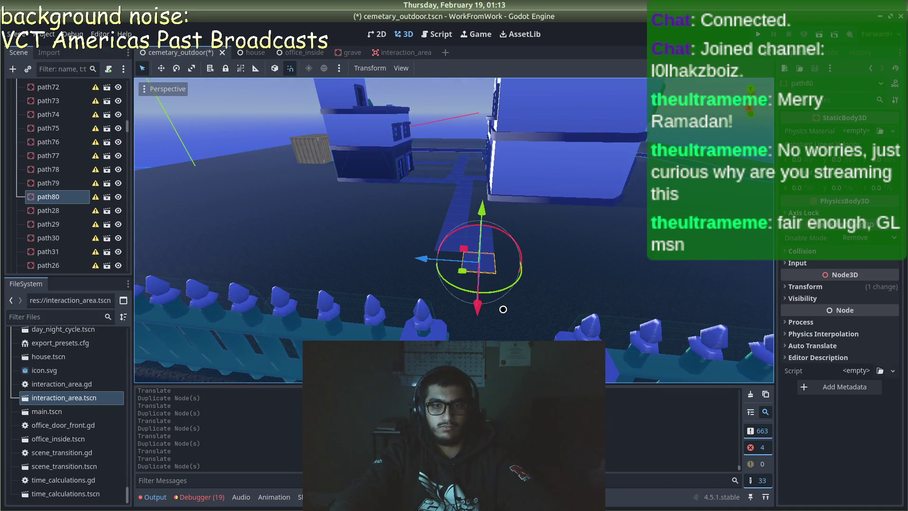
pyautogui.moveTo(484, 309); pyautogui.dragTo(480, 339)
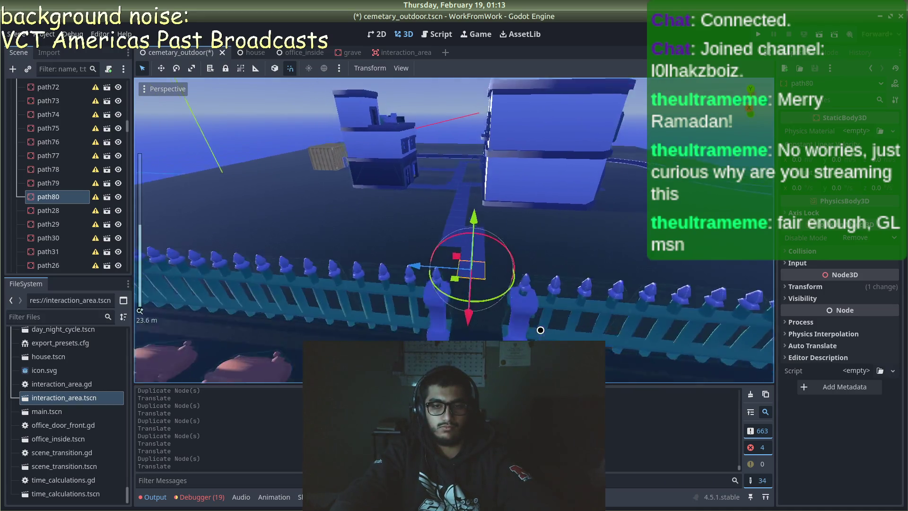
pyautogui.scroll(-3, 535, 334)
pyautogui.scroll(3, 535, 334)
pyautogui.hotkey('ctrl', 'd')
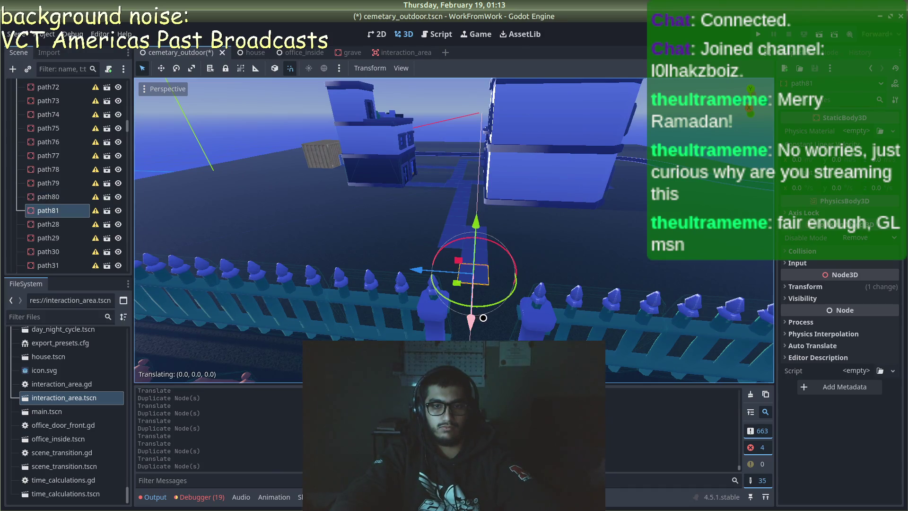
pyautogui.moveTo(486, 319); pyautogui.dragTo(486, 319)
pyautogui.moveTo(425, 273); pyautogui.dragTo(435, 275)
pyautogui.scroll(-2, 503, 313)
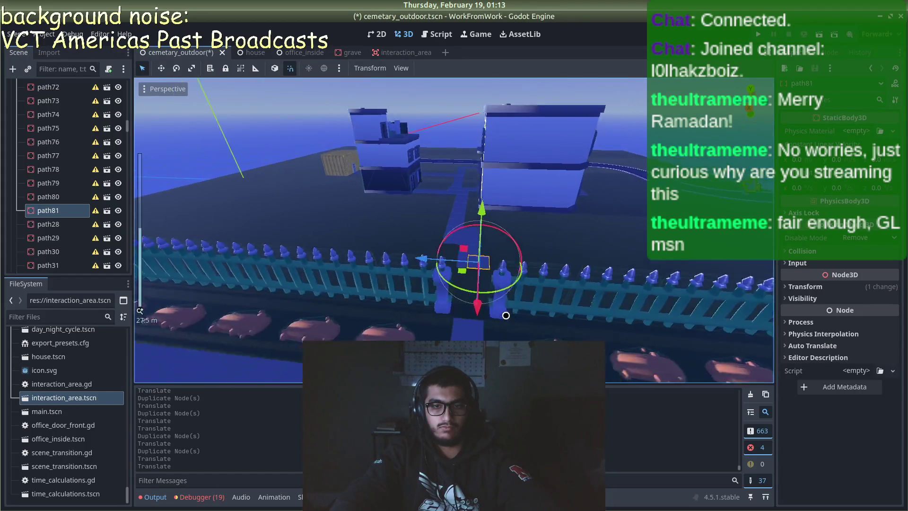
pyautogui.moveTo(476, 345)
pyautogui.mouseDown()
pyautogui.moveTo(476, 378)
pyautogui.moveTo(462, 329)
pyautogui.mouseUp()
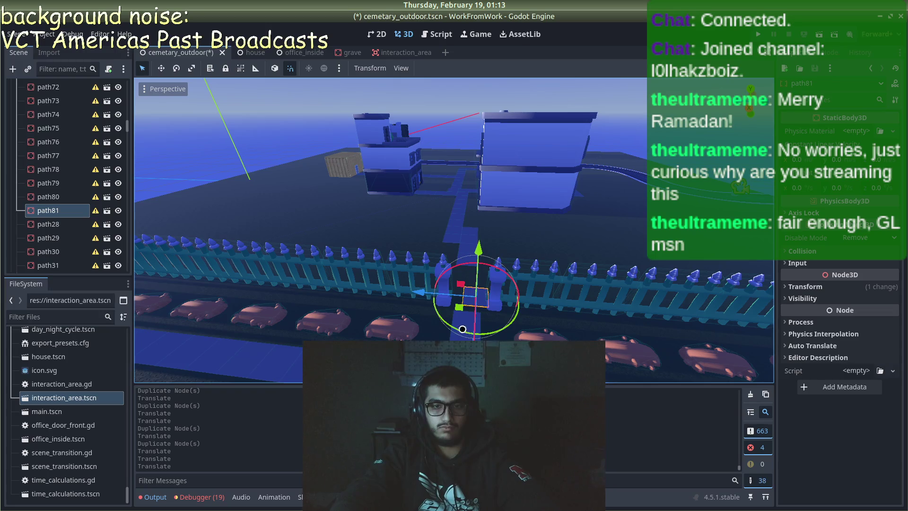
pyautogui.moveTo(418, 293)
pyautogui.mouseDown()
pyautogui.moveTo(404, 292)
pyautogui.moveTo(429, 304)
pyautogui.mouseUp()
pyautogui.scroll(5, 424, 307)
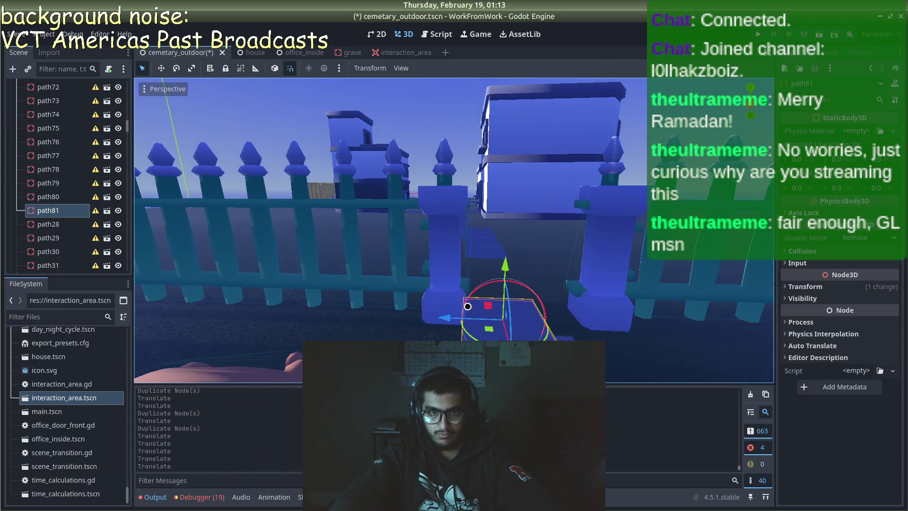
pyautogui.moveTo(450, 316)
pyautogui.mouseDown()
pyautogui.moveTo(475, 310)
pyautogui.moveTo(474, 301)
pyautogui.mouseUp()
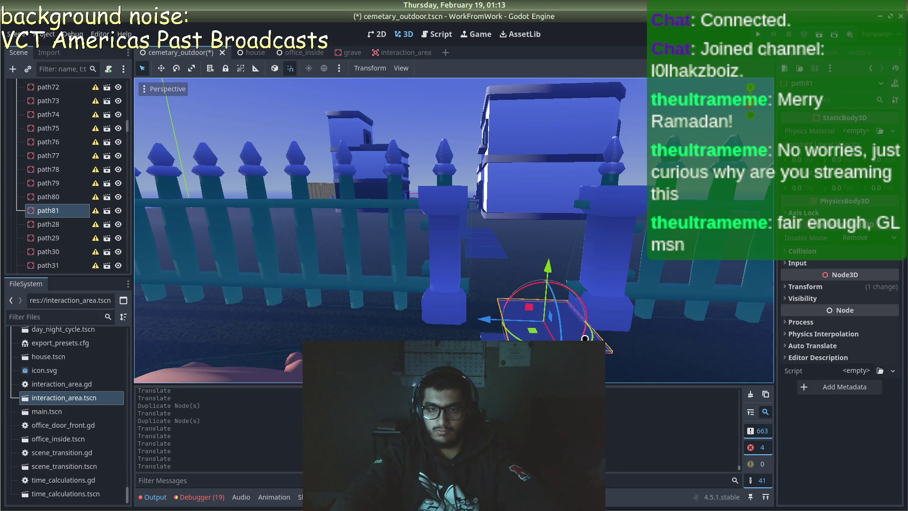
pyautogui.moveTo(530, 311); pyautogui.dragTo(515, 313)
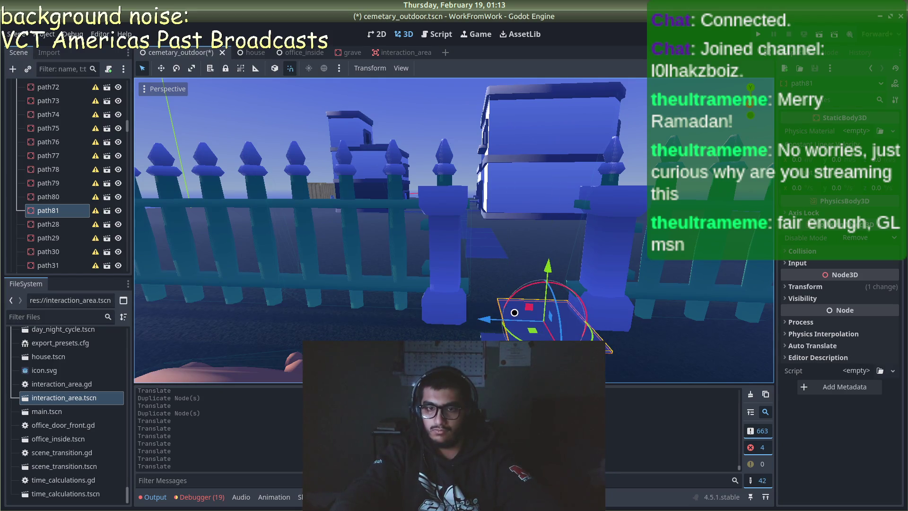
pyautogui.click(804, 287)
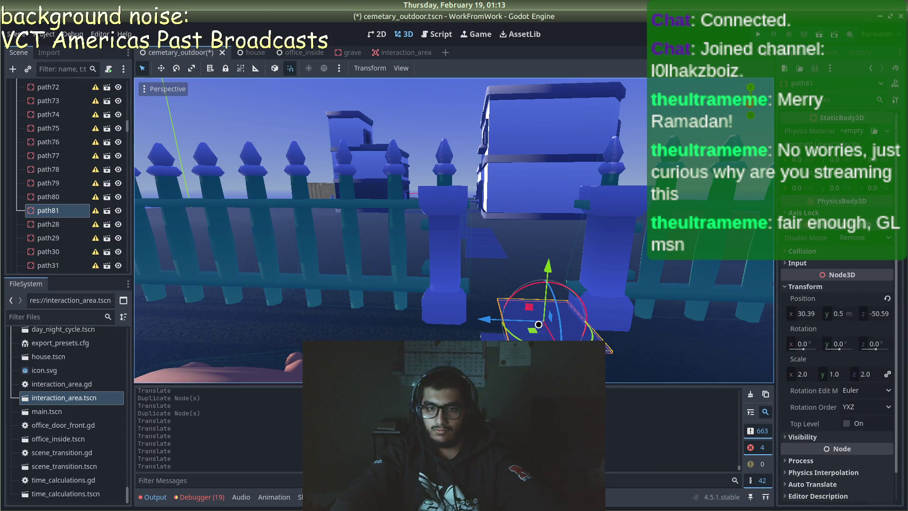
# - Set path81's Position Z to -50 and duplicate it into path82
pyautogui.moveTo(495, 322)
pyautogui.mouseDown()
pyautogui.moveTo(462, 320)
pyautogui.moveTo(471, 322)
pyautogui.mouseUp()
pyautogui.click(873, 316)
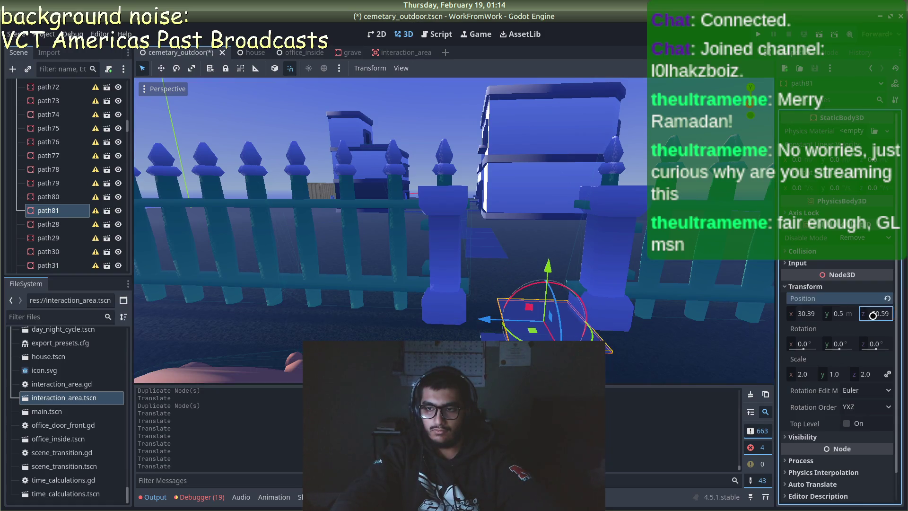
pyautogui.write('-50')
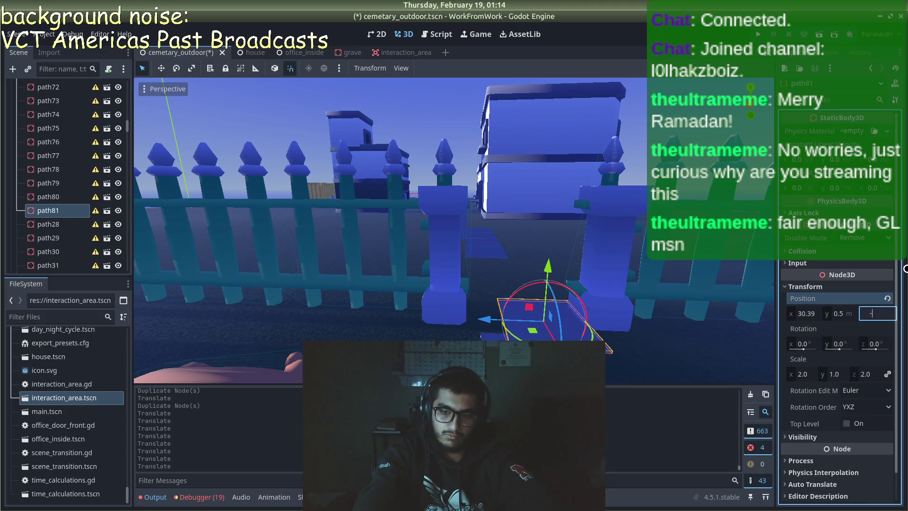
pyautogui.press('Return')
pyautogui.scroll(3, 550, 291)
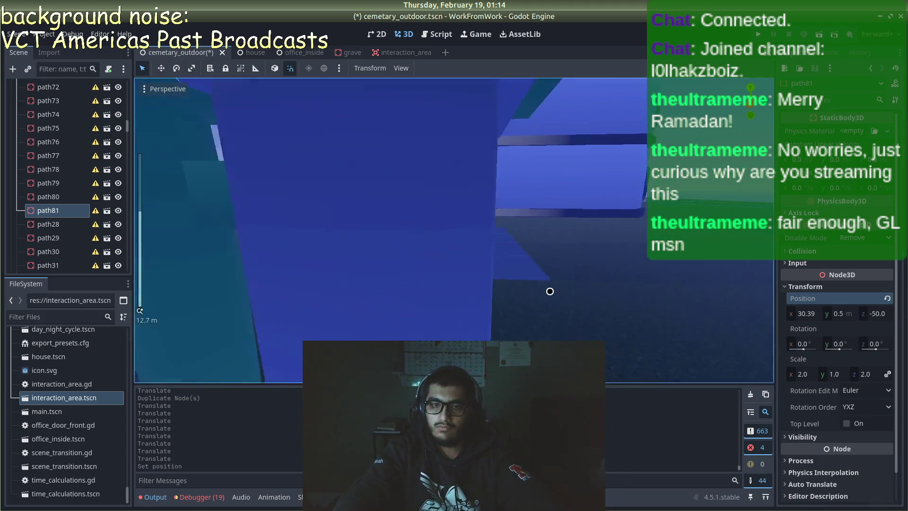
pyautogui.scroll(-3, 550, 291)
pyautogui.hotkey('ctrl', 'd')
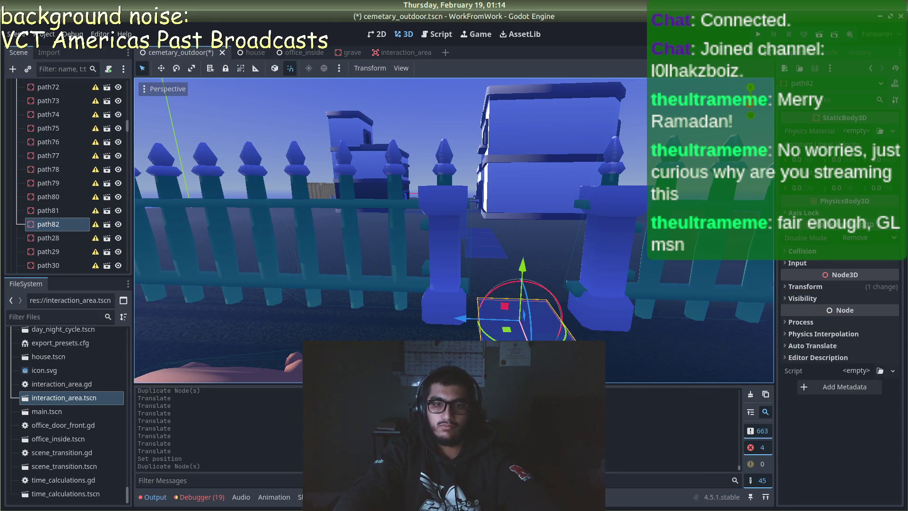
# - Move path82 along the walkway, duplicate it into path83, and shift path83 along Z into line
pyautogui.press('g')
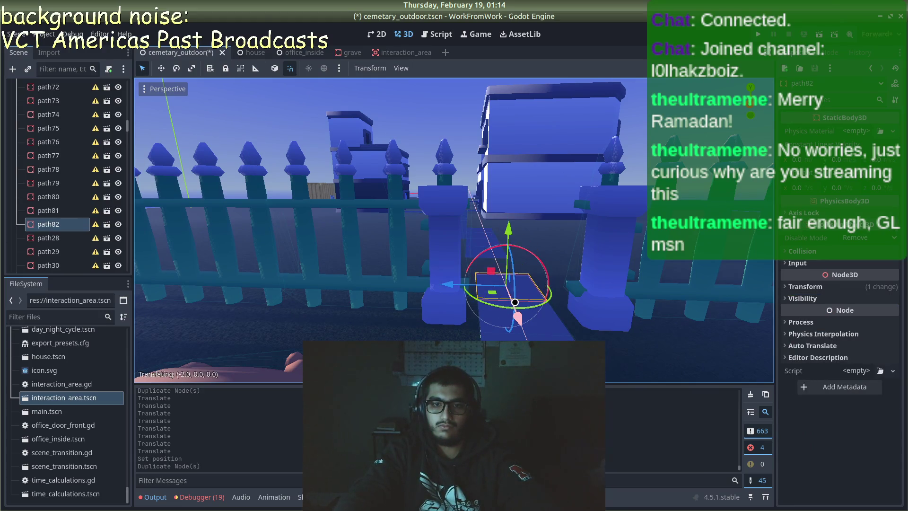
pyautogui.click(514, 303)
pyautogui.hotkey('ctrl', 'd')
pyautogui.press('g')
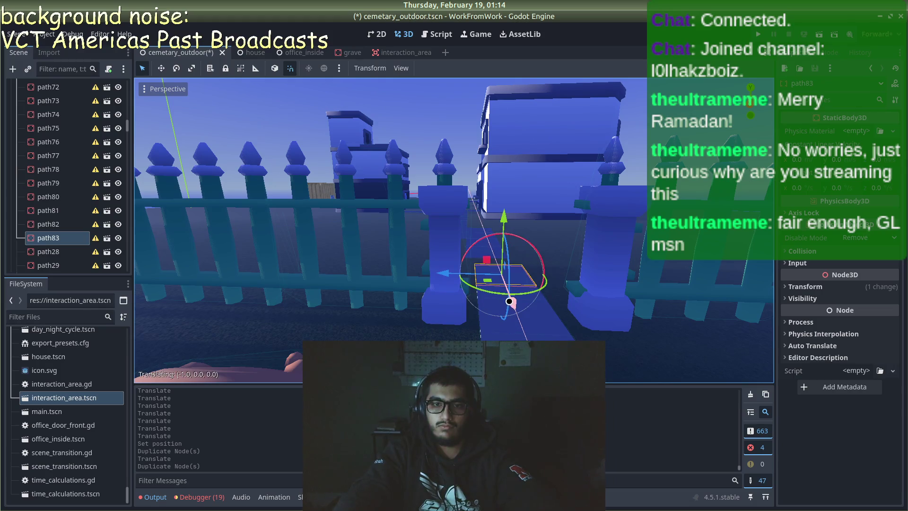
pyautogui.click(512, 302)
pyautogui.scroll(-3, 454, 227)
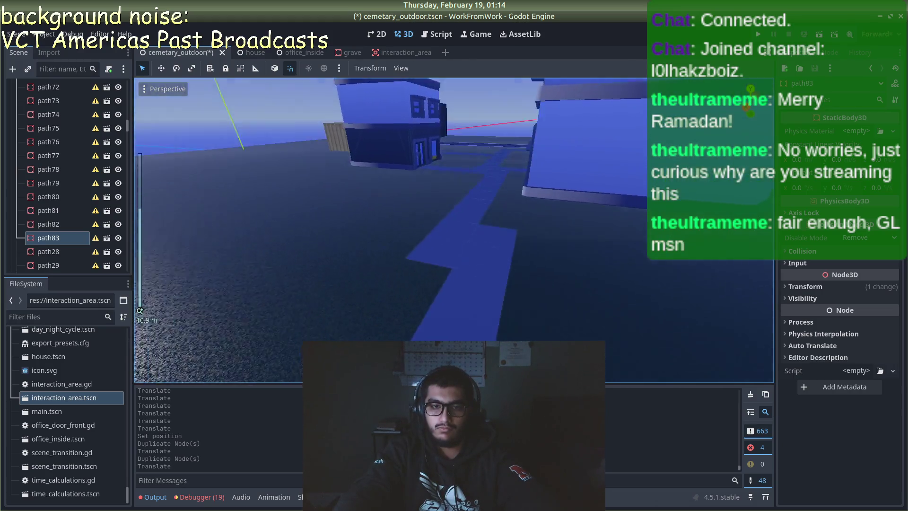
pyautogui.moveTo(367, 189); pyautogui.dragTo(367, 58)
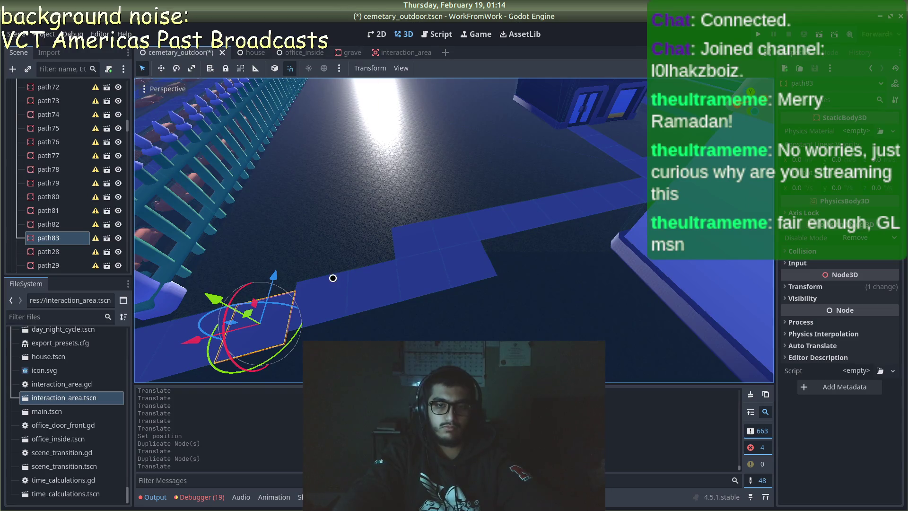
pyautogui.press('g')
pyautogui.press('z')
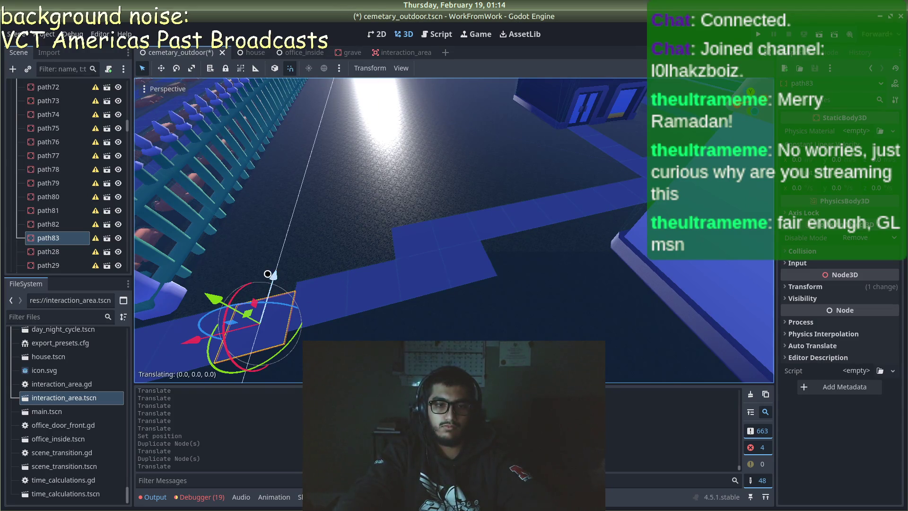
pyautogui.click(272, 275)
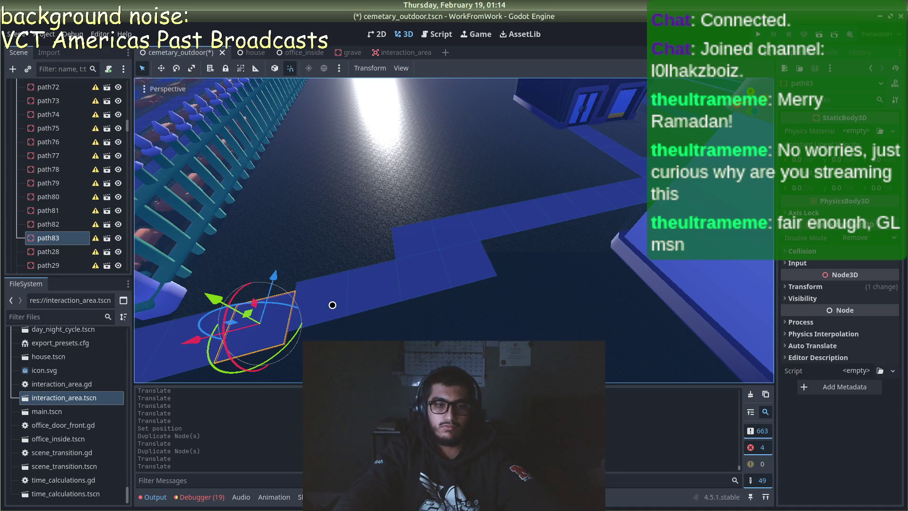
# - Select path80, save the cemetary_outdoor scene and run the game
pyautogui.click(336, 307)
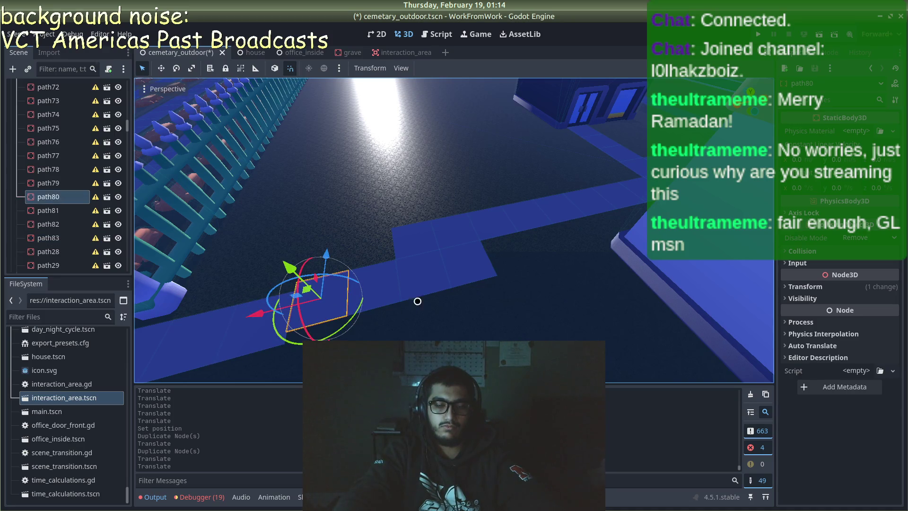
pyautogui.scroll(-5, 417, 301)
pyautogui.hotkey('ctrl', 's')
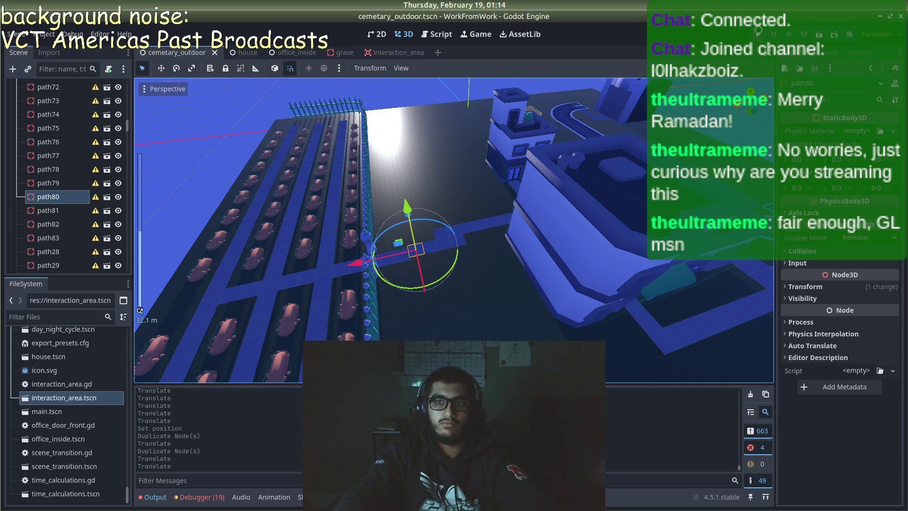
pyautogui.press('F5')
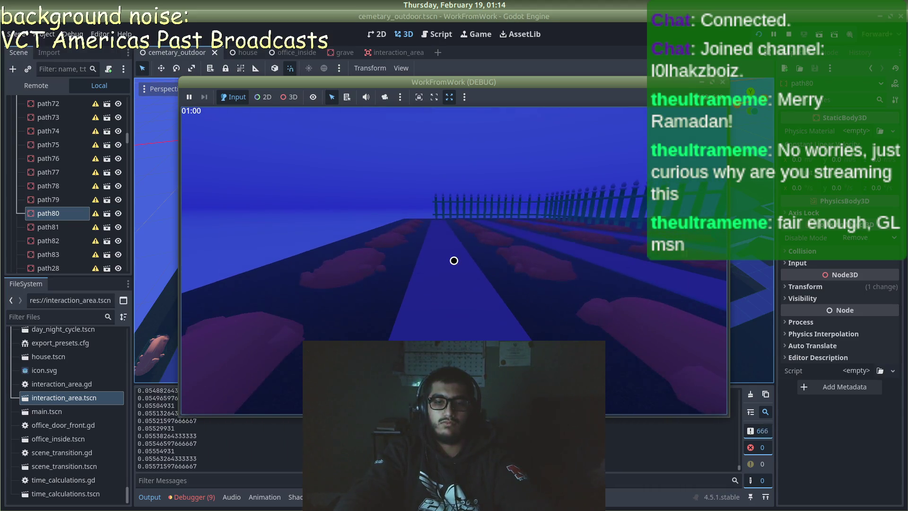
# - In the running game, walk the player along the curving cemetery path toward the office building by the fence
pyautogui.hotkey('alt', 'Tab')
pyautogui.hotkey('alt', 'Tab')
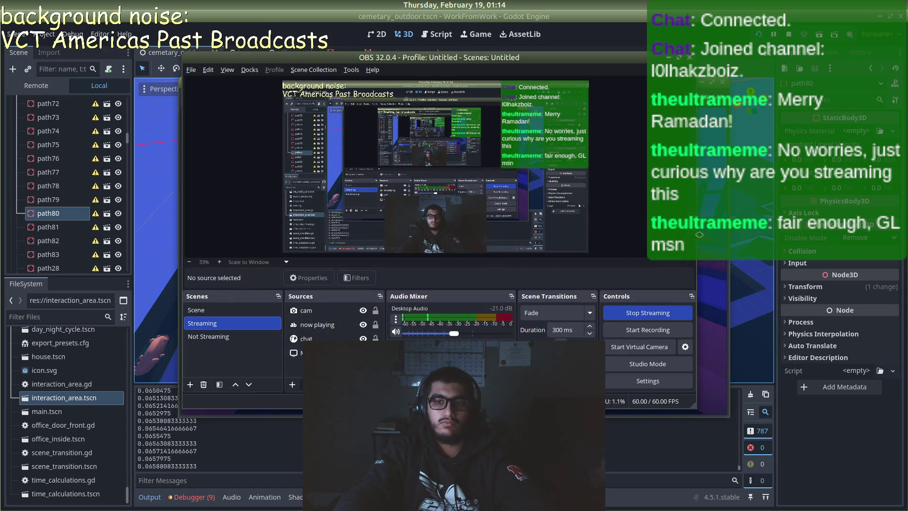
pyautogui.hotkey('alt', 'Tab')
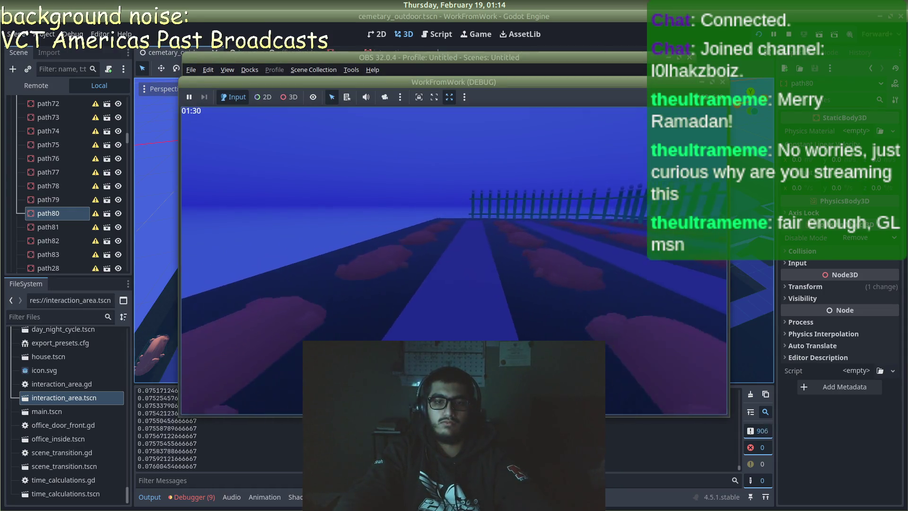
pyautogui.press('w')
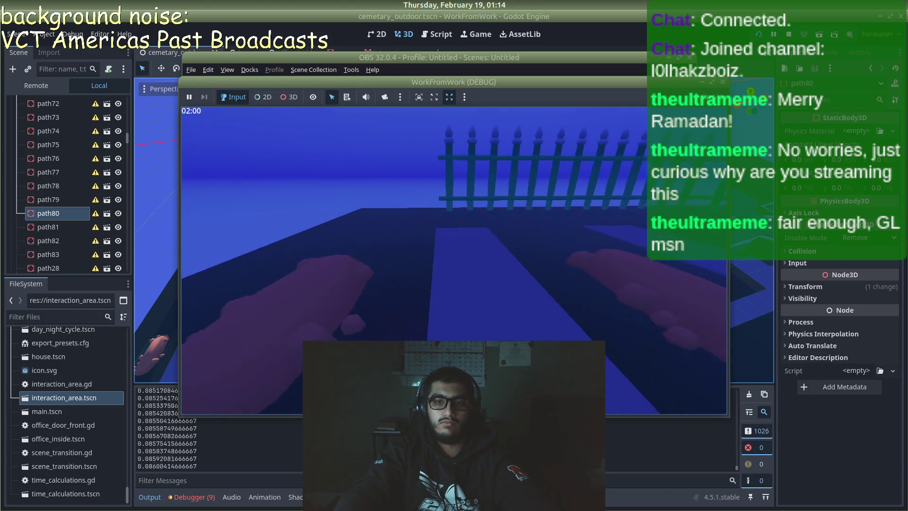
pyautogui.moveTo(454, 260)
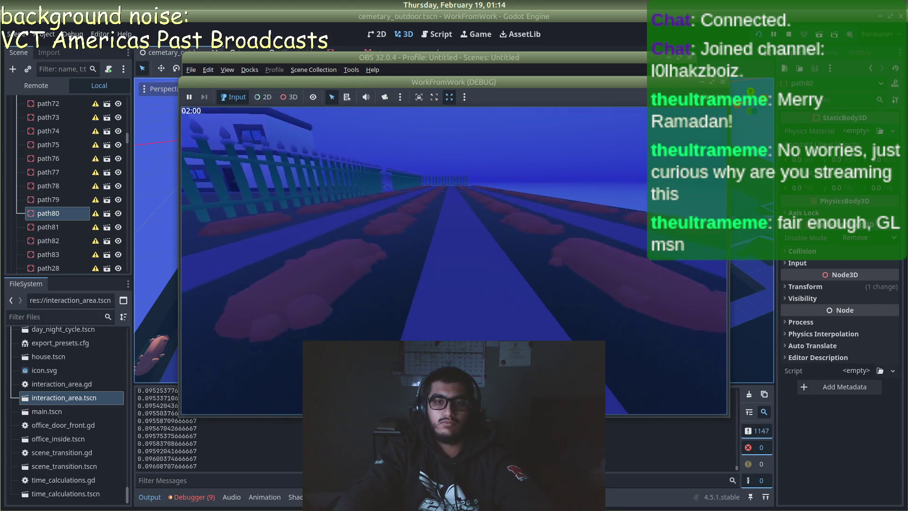
pyautogui.press('w')
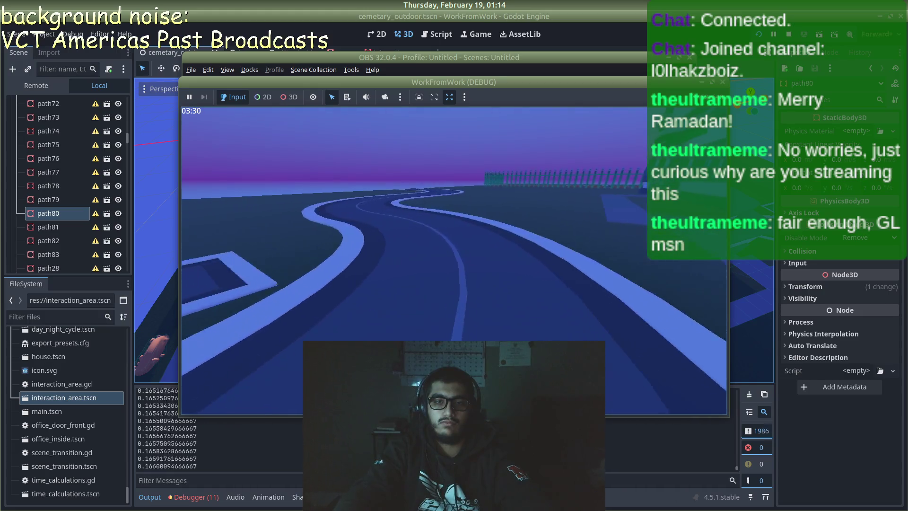
pyautogui.press('w')
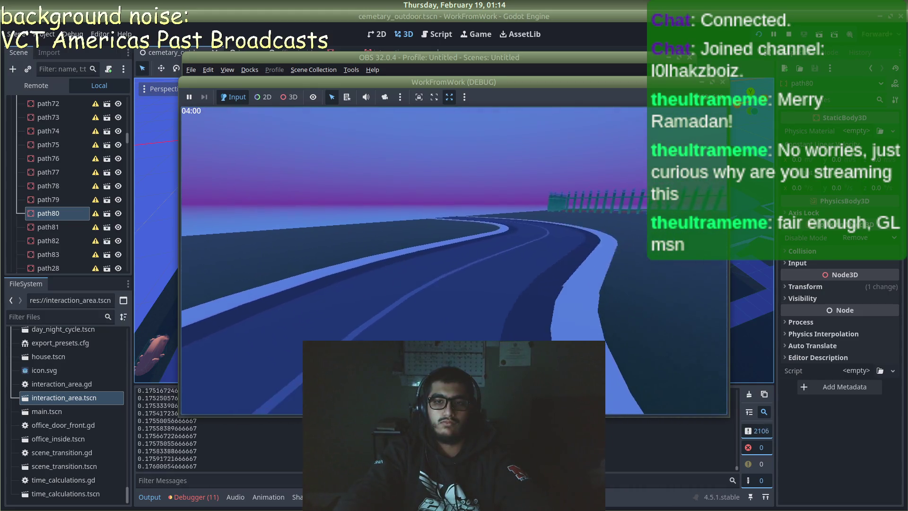
pyautogui.press('w')
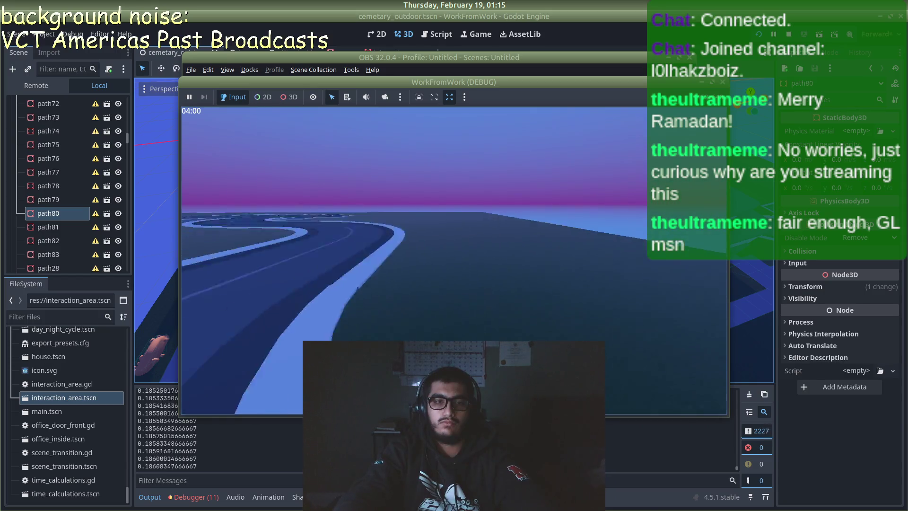
pyautogui.press('w')
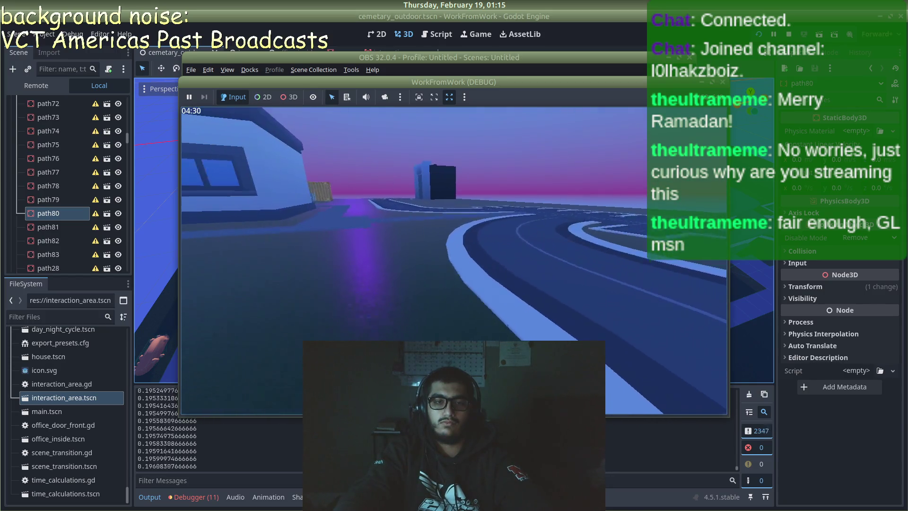
pyautogui.press('w')
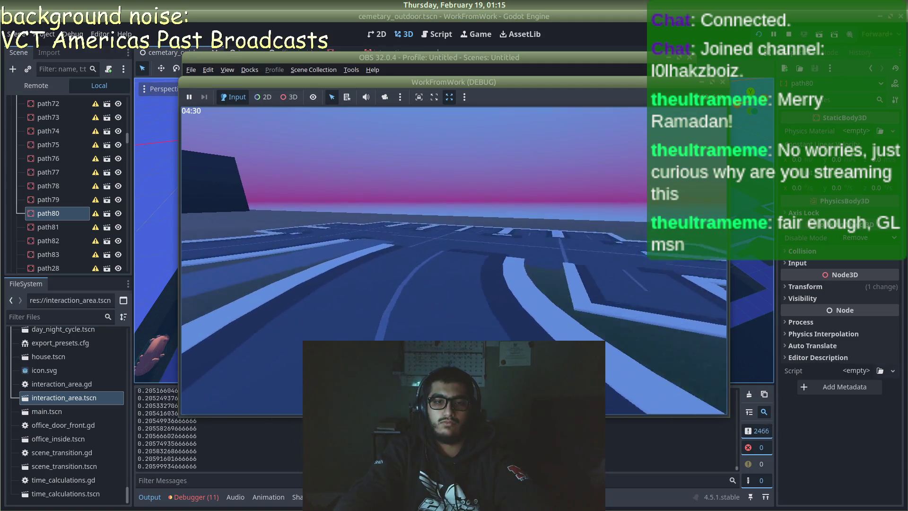
pyautogui.press('w')
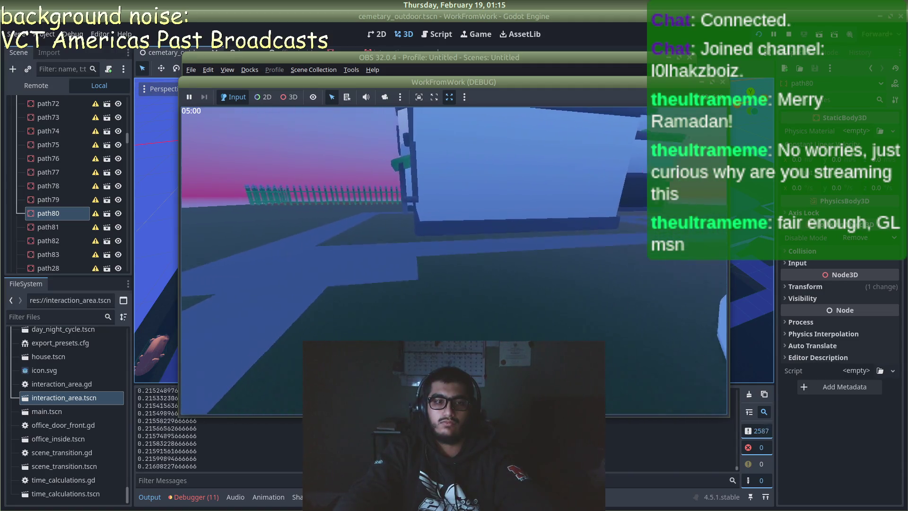
# - Leave the running game and return to the Godot editor
pyautogui.hotkey('alt', 'Tab')
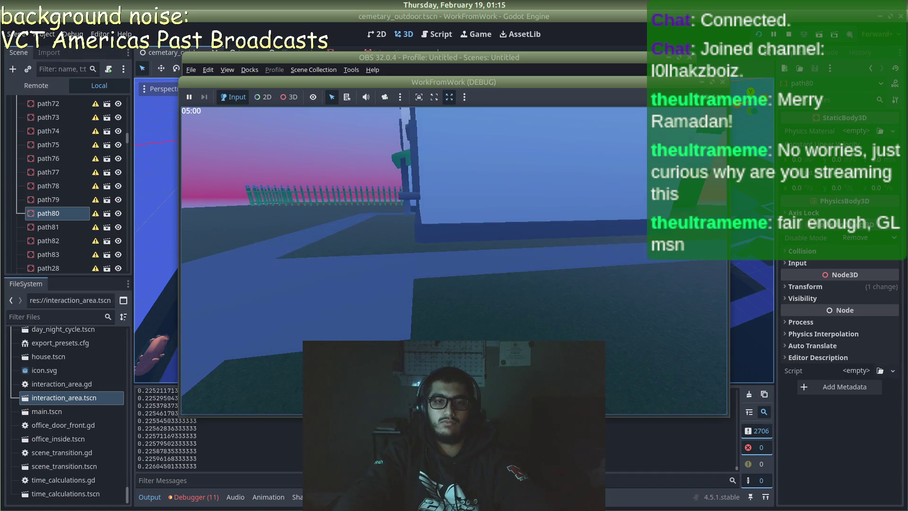
pyautogui.hotkey('alt', 'Tab')
pyautogui.press('Tab')
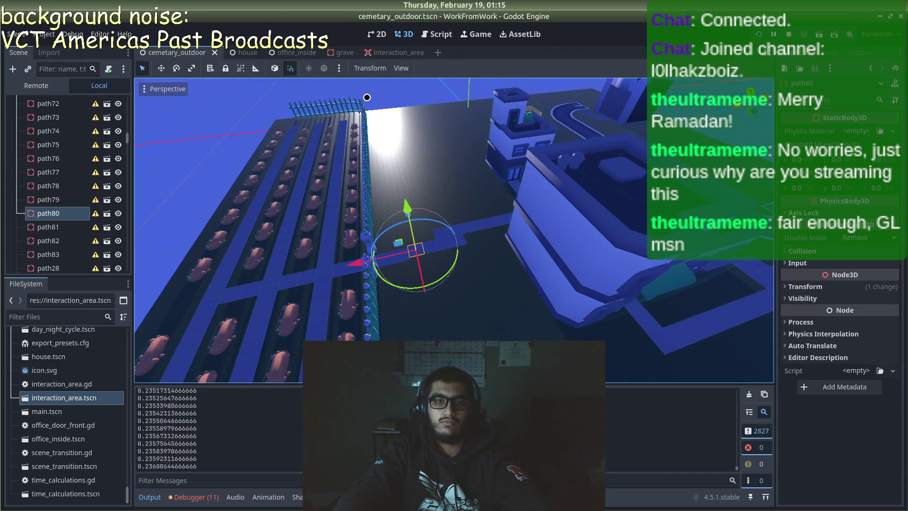
# - Stop the test run, deselect the path80 tile, and briefly check the OBS window
pyautogui.click(367, 97)
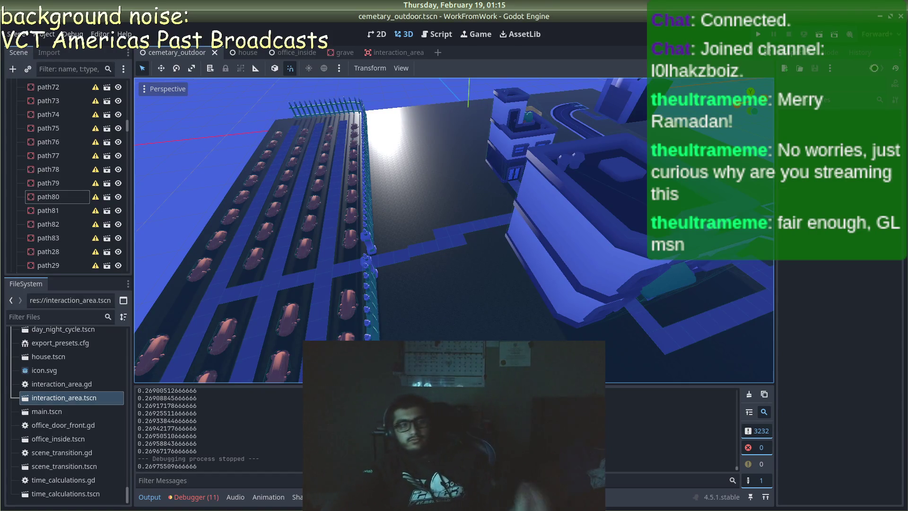
pyautogui.moveTo(10, 294)
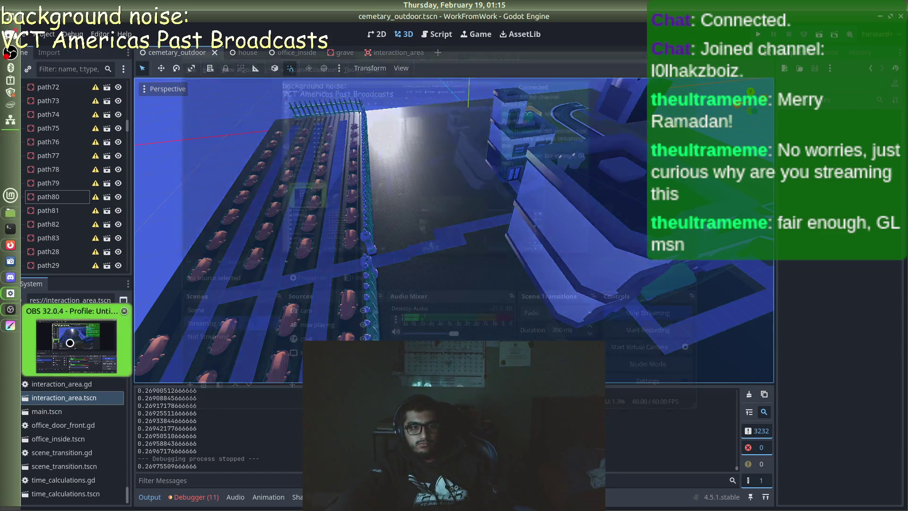
pyautogui.click(76, 345)
pyautogui.click(82, 347)
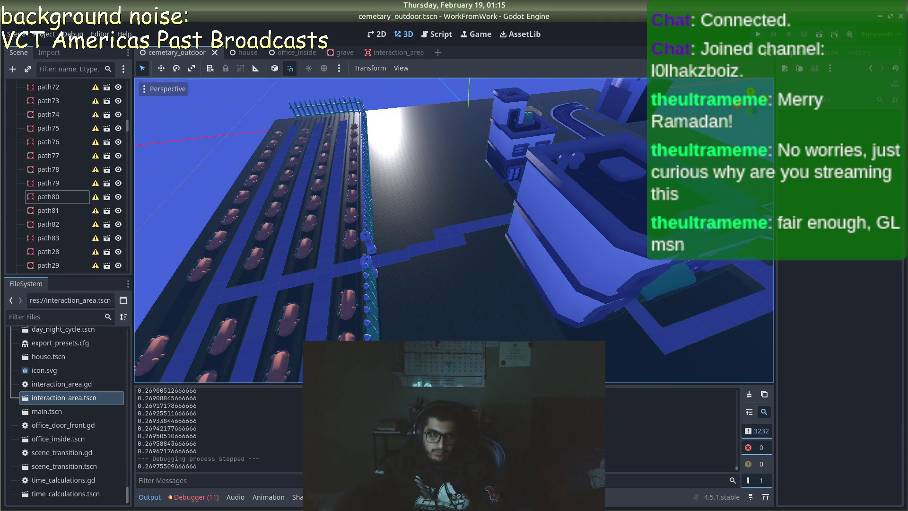
# - Switch to the Firefox window showing the American Oak 2 texture page
pyautogui.moveTo(1, 247)
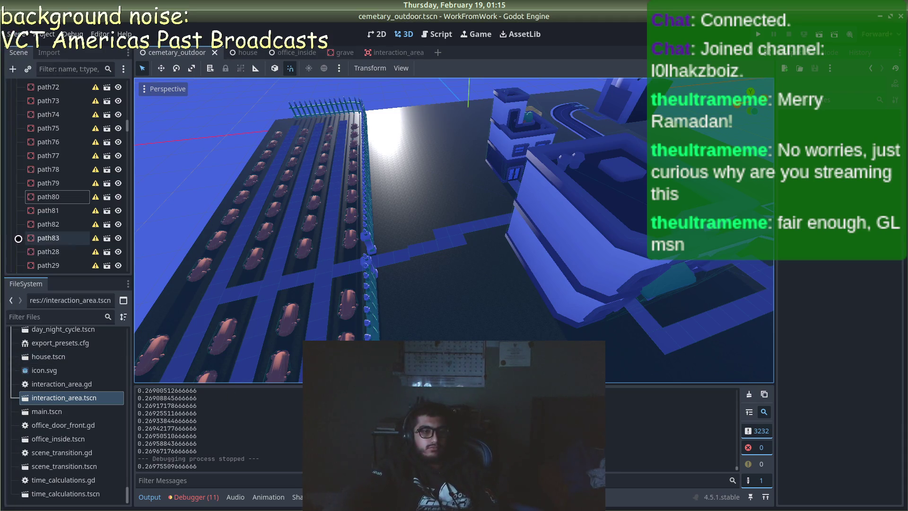
pyautogui.click(11, 244)
pyautogui.click(71, 197)
pyautogui.scroll(3, 14, 185)
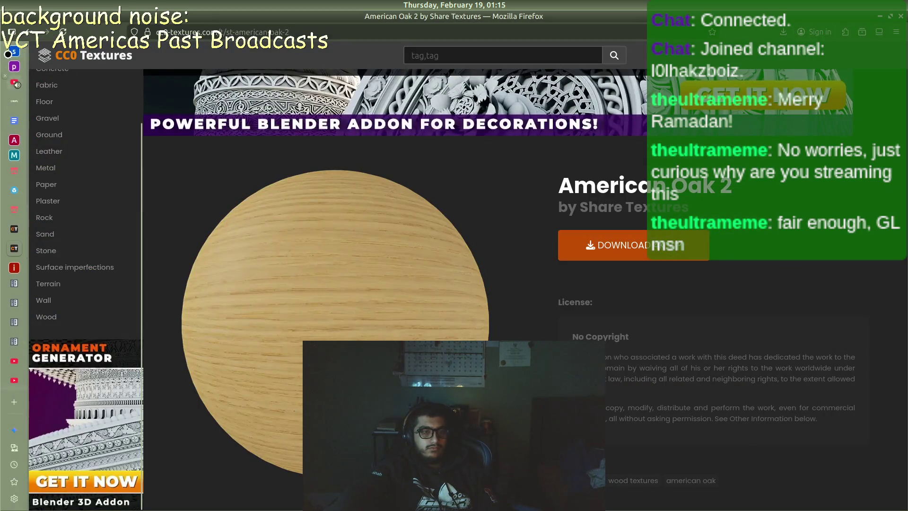
# - Open the FUR vs MIBR YouTube tab and seek the video ahead to about 4:55
pyautogui.click(17, 84)
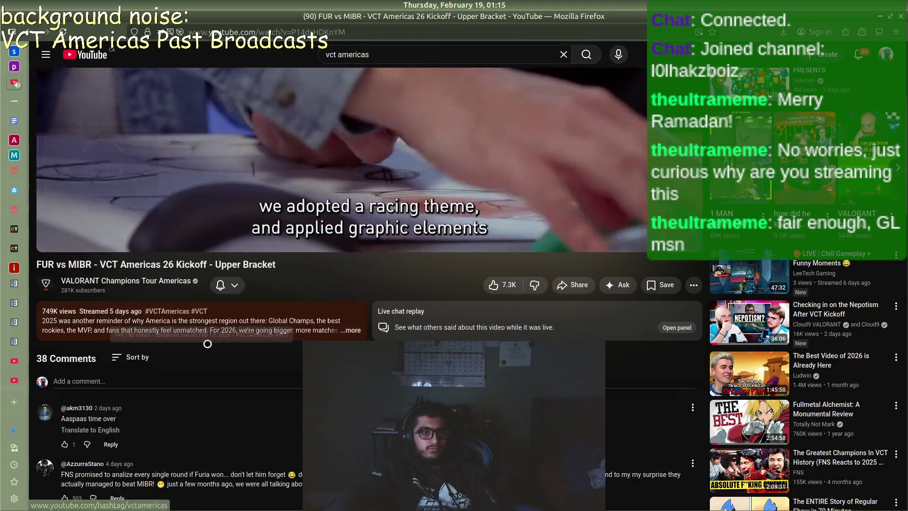
pyautogui.scroll(3, 403, 355)
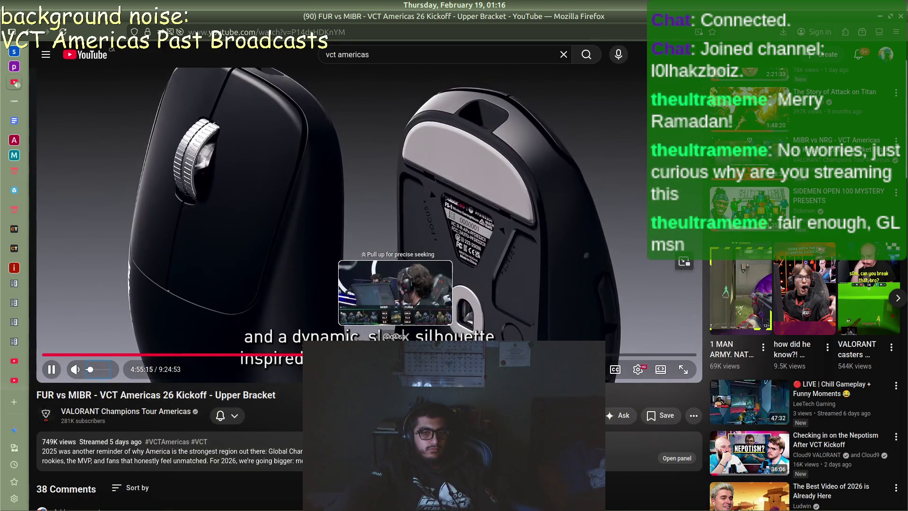
pyautogui.click(395, 355)
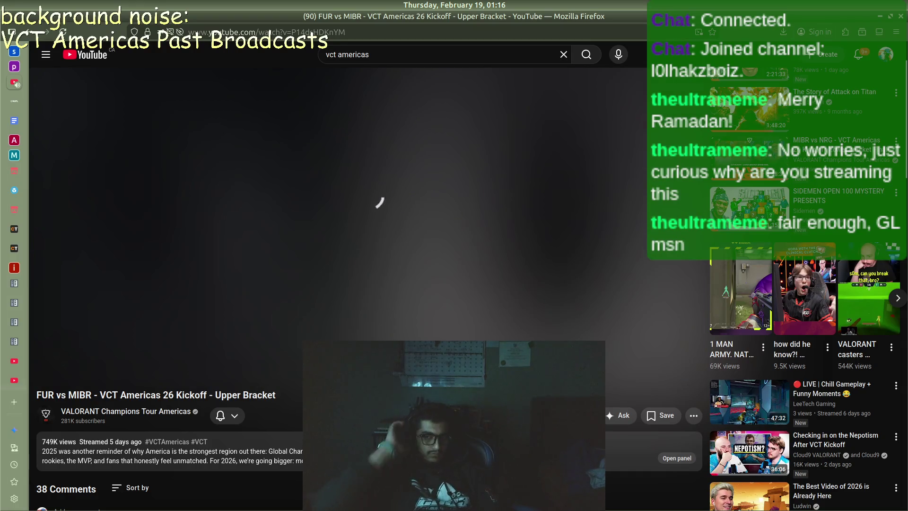